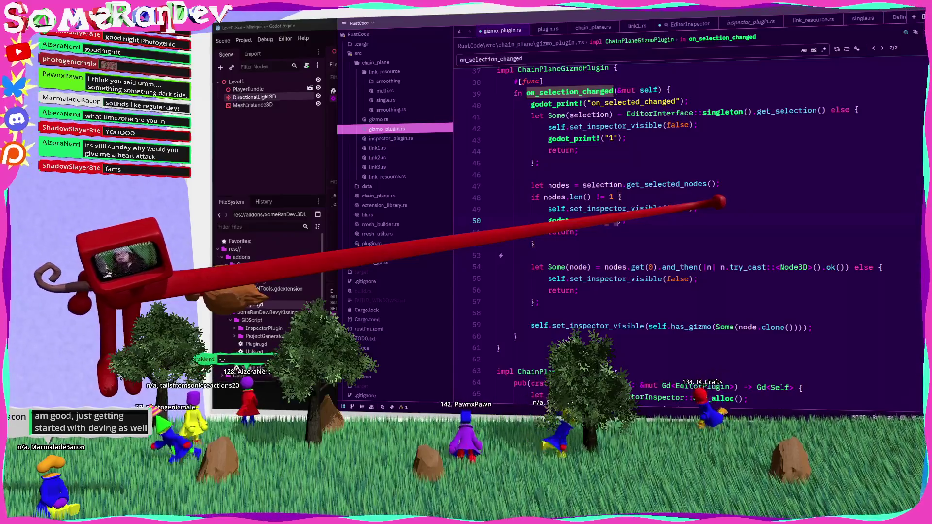
Add godot_print!("2") and godot_print!("3") lines to on_selection_changed's early-return branches.
{"action": "key", "text": "ctrl+v"}
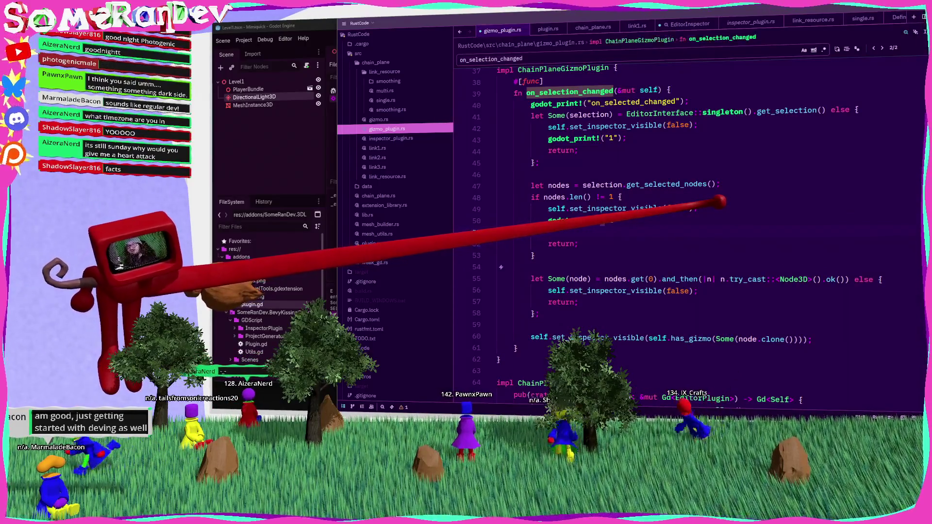
{"action": "key", "text": "BackSpace"}
{"action": "type", "text": "2"}
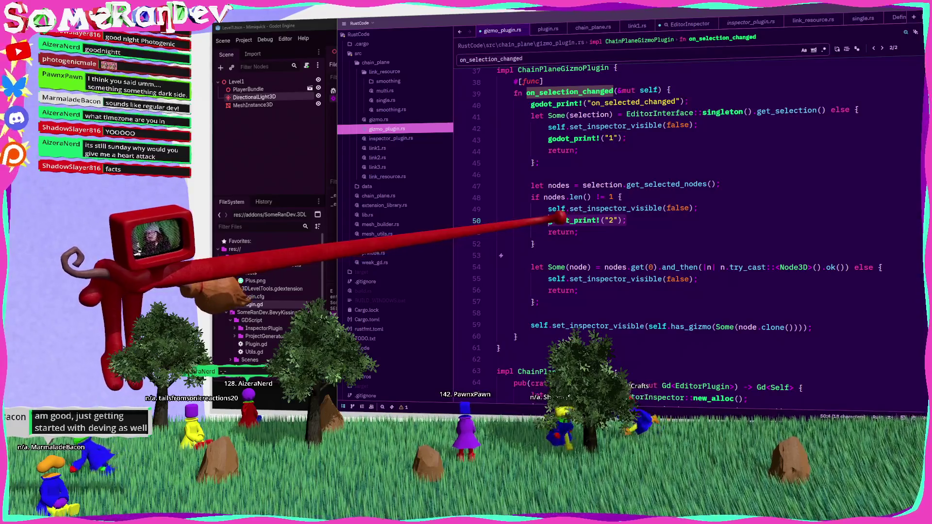
{"action": "key", "text": "ctrl+v"}
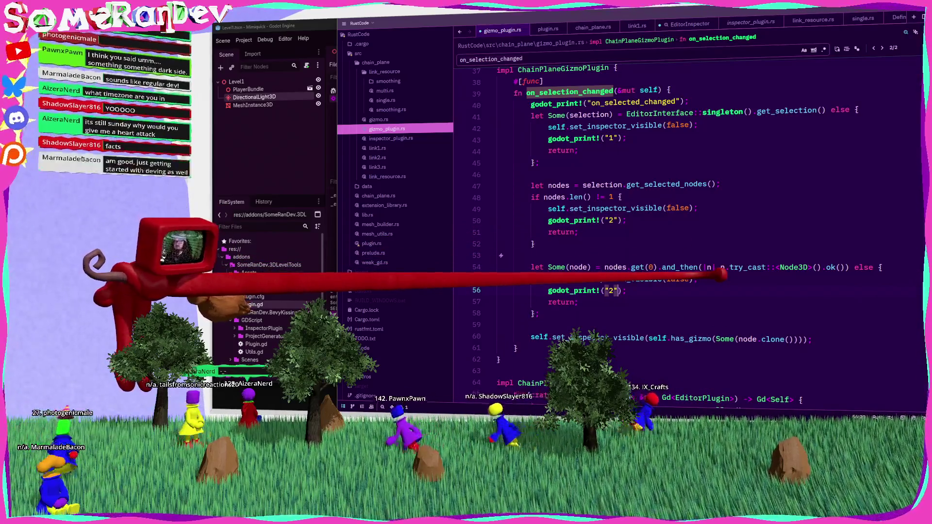
Save gizmo_plugin.rs and rerun BUILD_WINDOWS.bat in PowerShell.
{"action": "key", "text": "ctrl+s"}
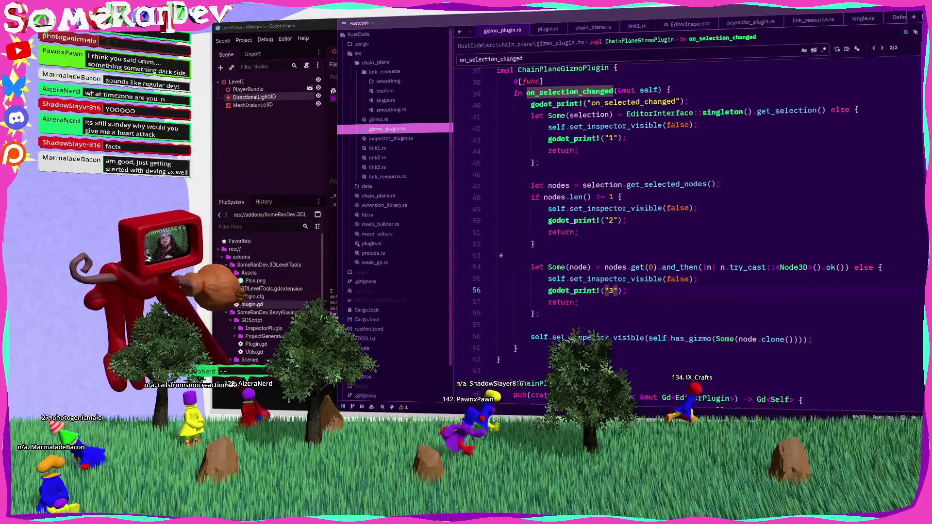
{"action": "key", "text": "alt+Tab"}
{"action": "key", "text": "Return"}
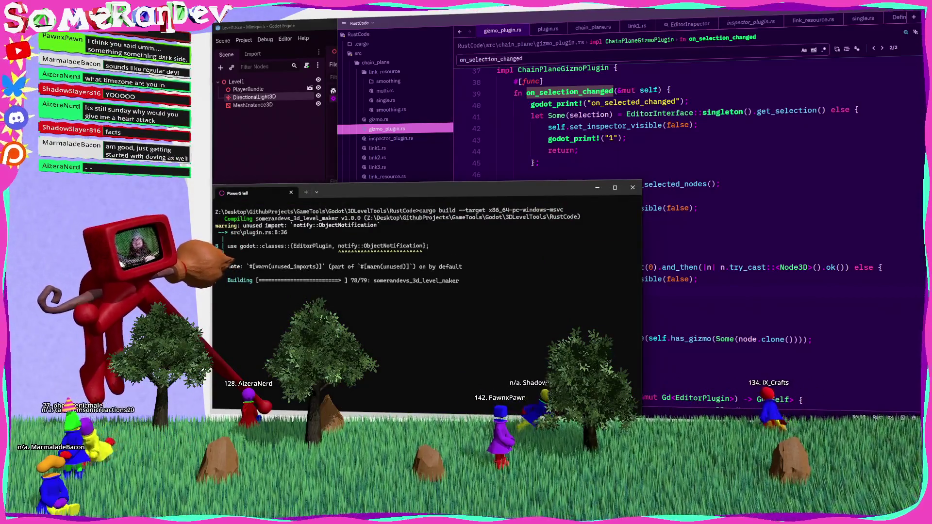
Reload the current Godot project so the rebuilt extension loads.
{"action": "key", "text": "alt+Tab"}
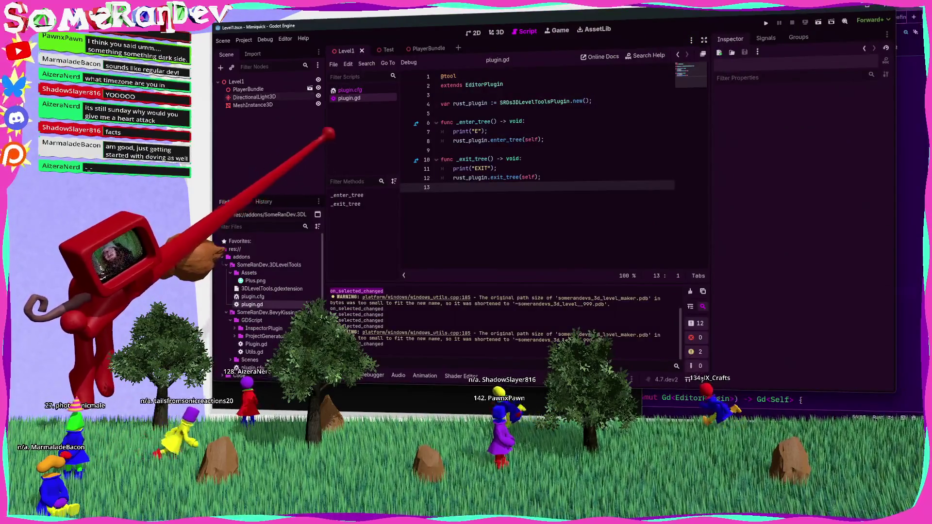
{"action": "left_click", "coordinate": [244, 41]}
{"action": "left_click", "coordinate": [292, 129]}
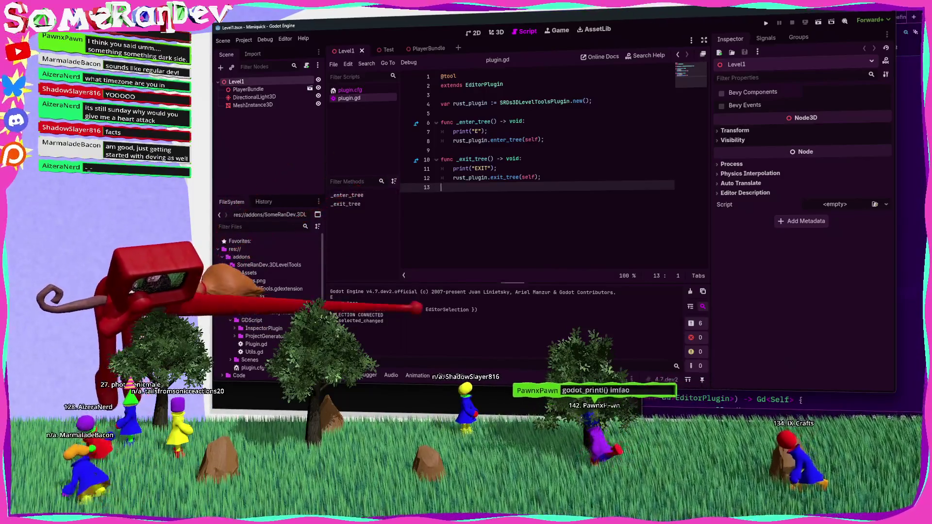
Select MeshInstance3D in the Scene tree and view its chain-plane gizmo in the 3D viewport.
{"action": "key", "text": "alt+Tab"}
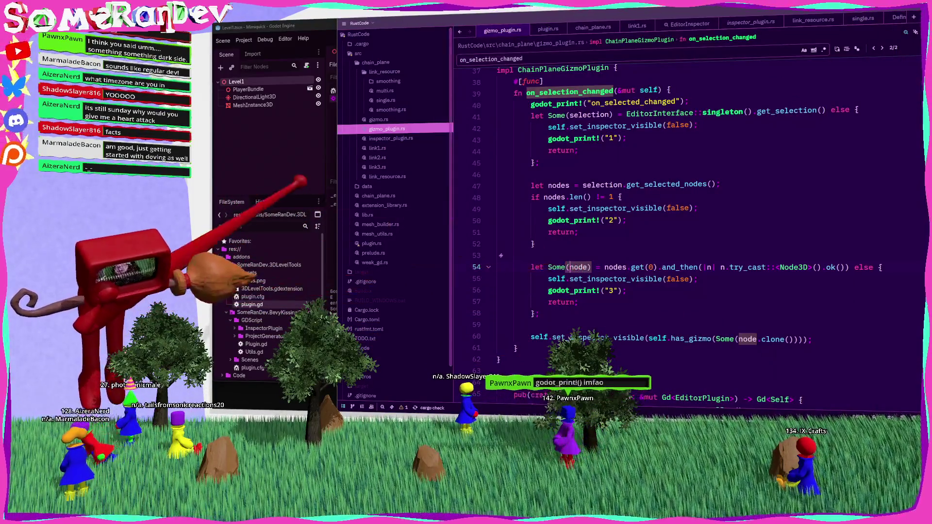
{"action": "key", "text": "alt+Tab"}
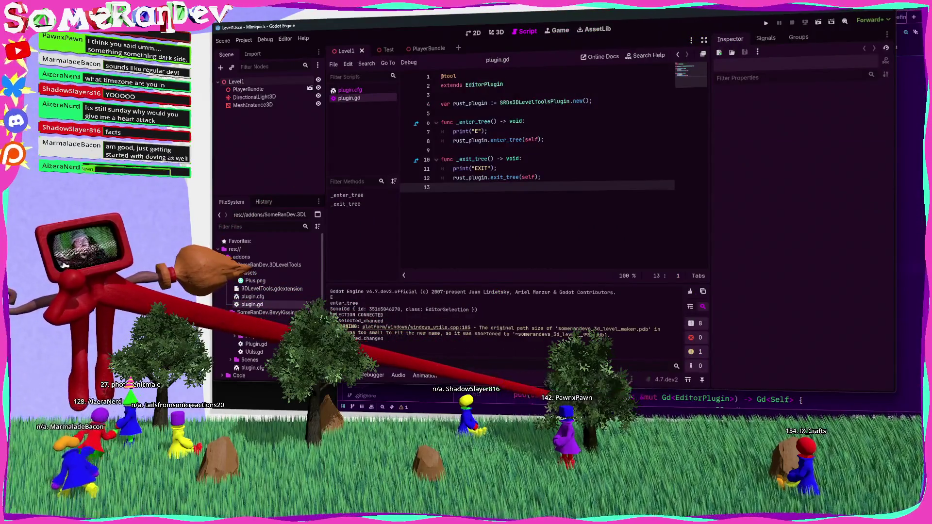
{"action": "key", "text": "alt+Tab"}
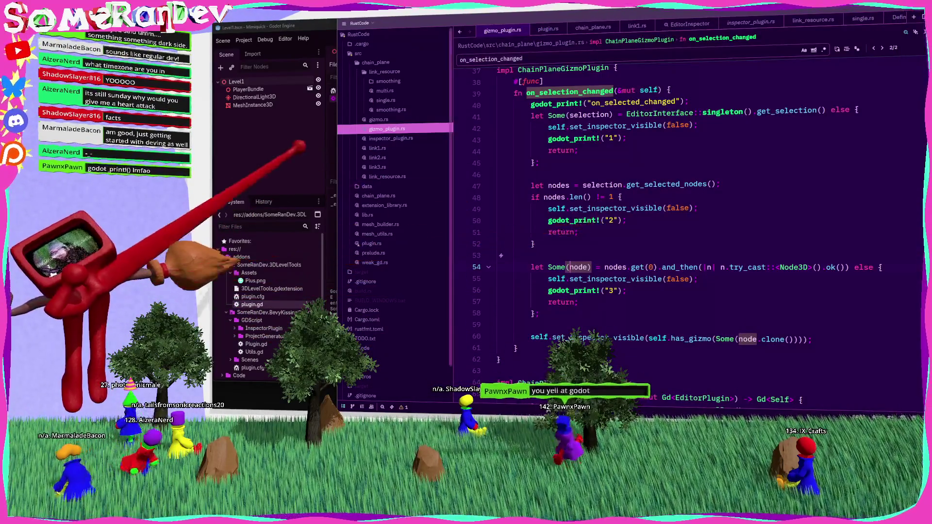
{"action": "key", "text": "alt+Tab"}
{"action": "left_click", "coordinate": [252, 105]}
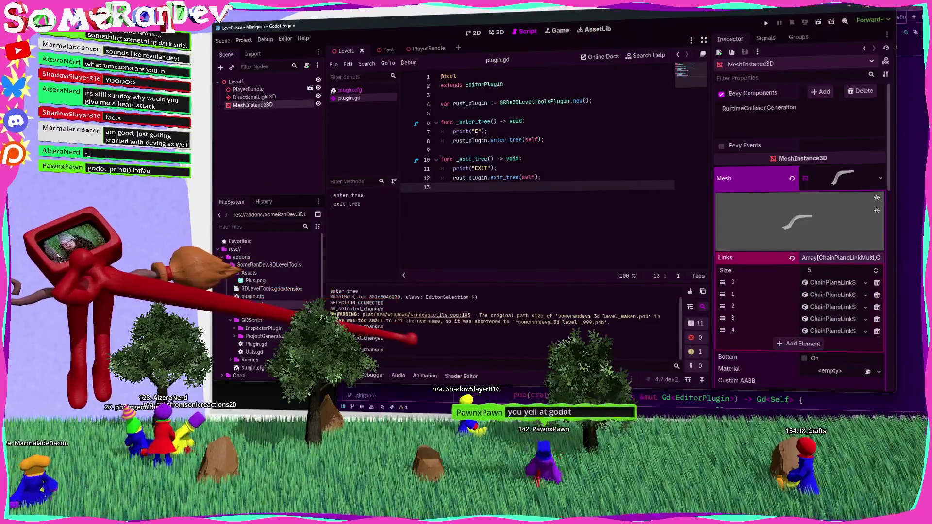
{"action": "key", "text": "ctrl+F2"}
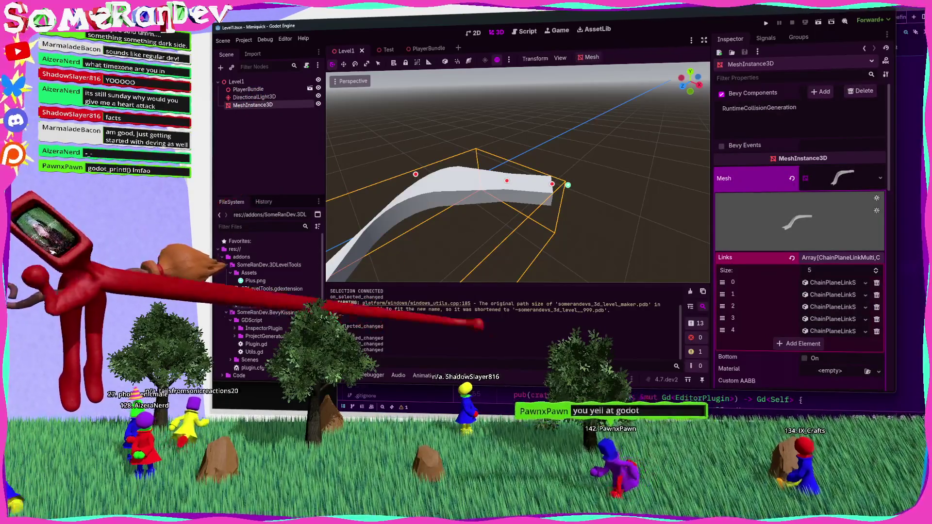
{"action": "key", "text": "alt+Tab"}
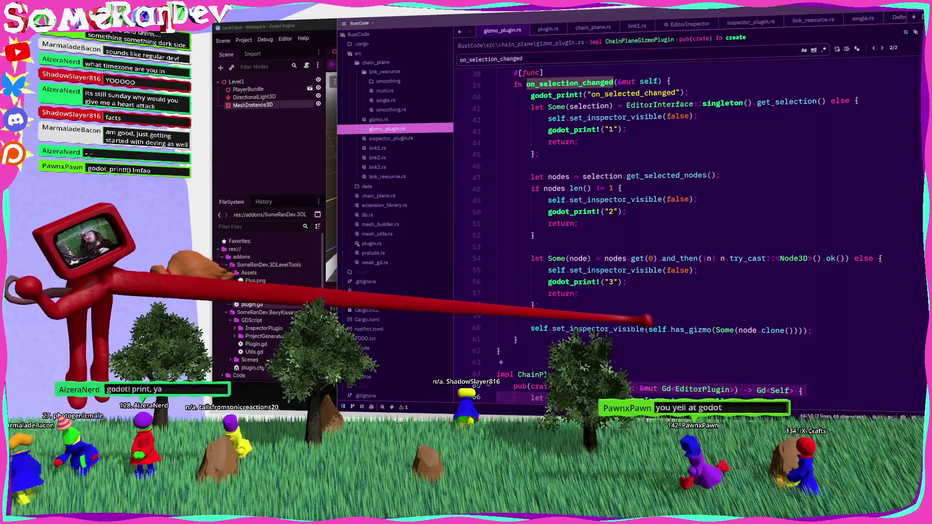
Add a godot_print! of self.inspector as the first line of set_inspector_visible.
{"action": "left_click", "coordinate": [631, 327]}
{"action": "double_click", "coordinate": [631, 326]}
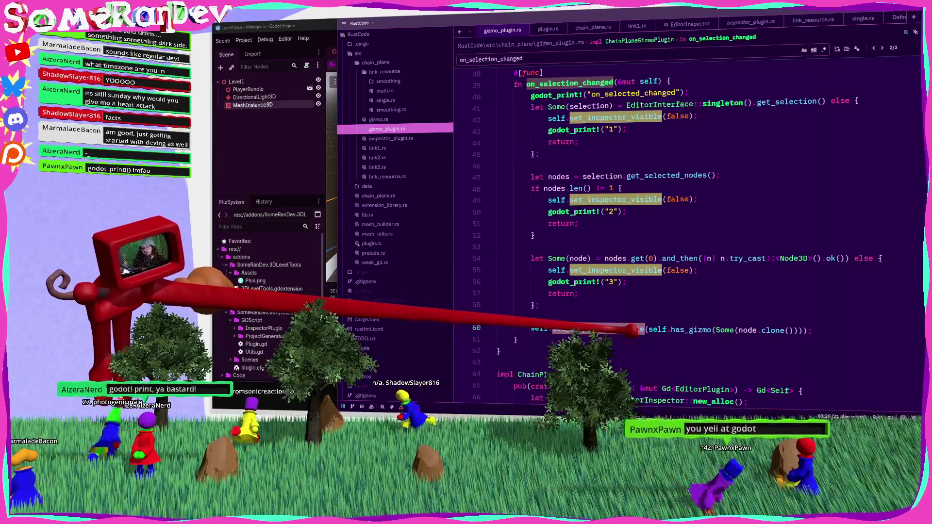
{"action": "key", "text": "F12"}
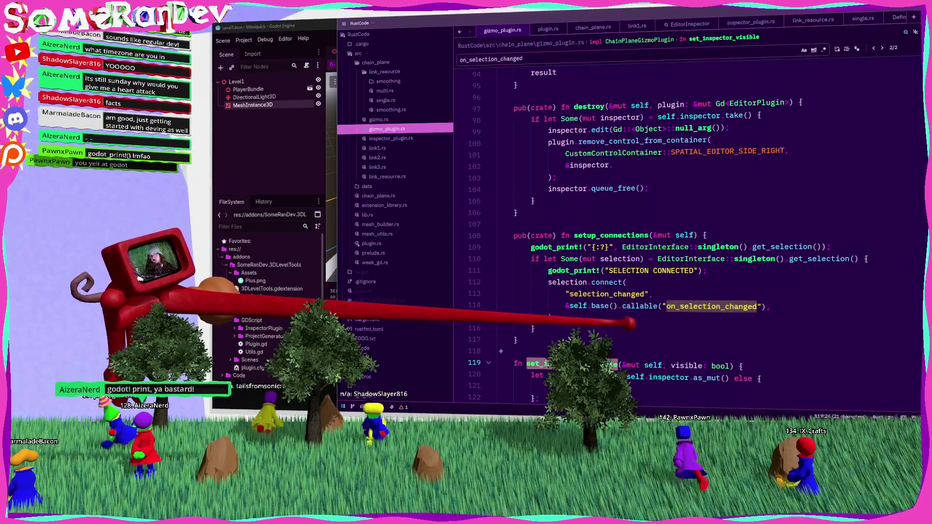
{"action": "left_click", "coordinate": [592, 271]}
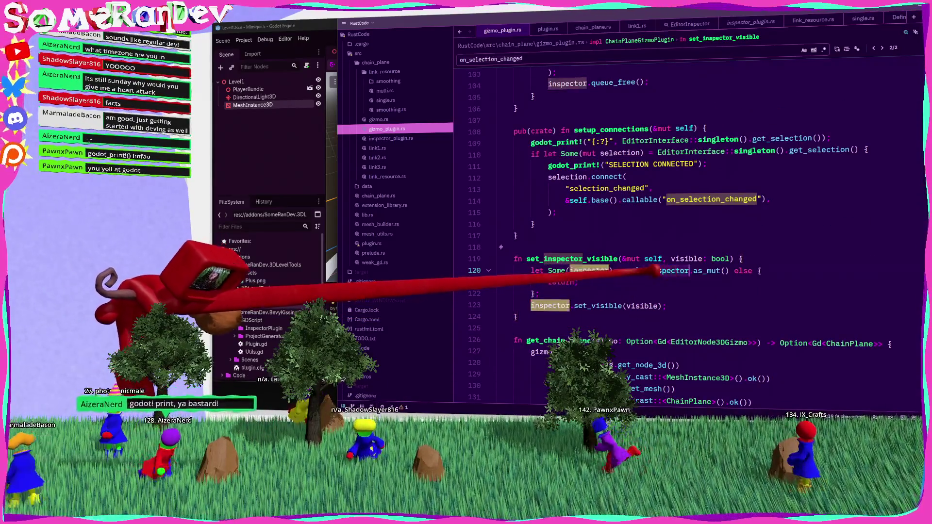
{"action": "key", "text": "Return"}
{"action": "type", "text": "godot_print"}
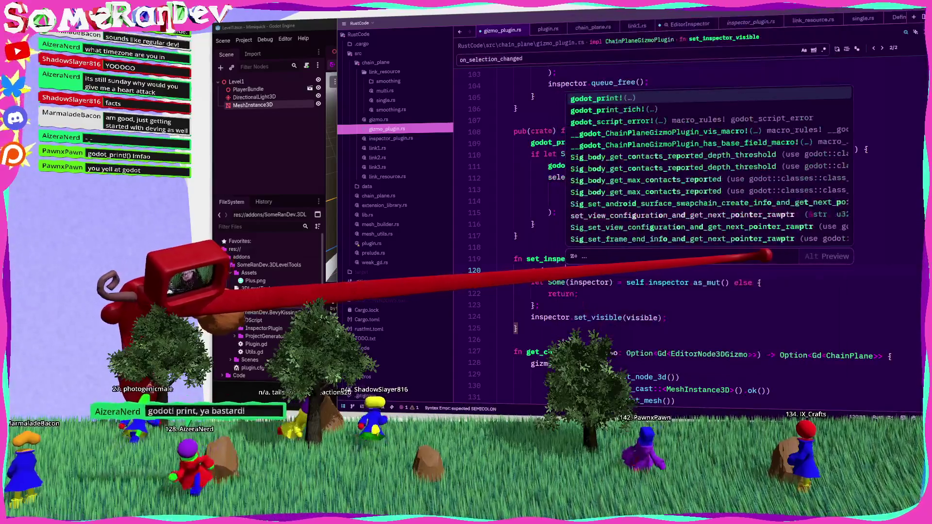
{"action": "type", "text": "ector_visible {:?}\", self.inspector);"}
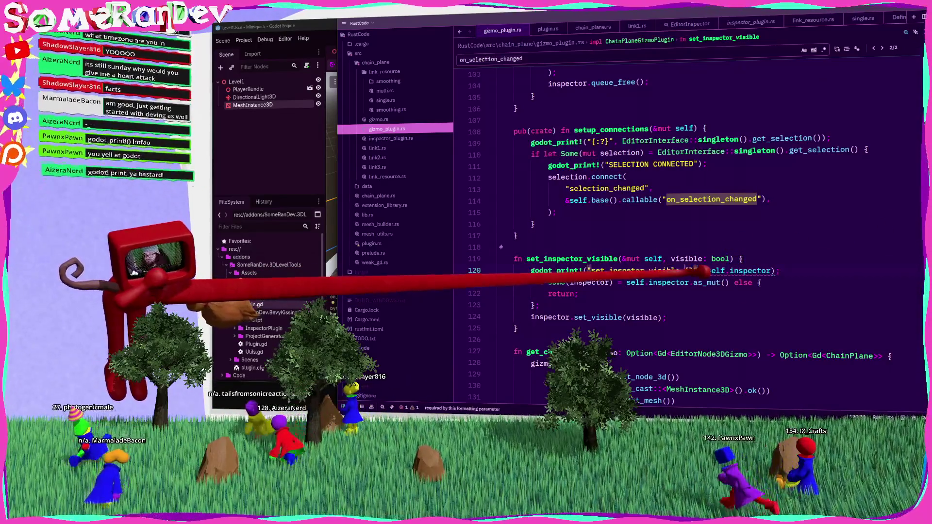
Rerun the extension build script in PowerShell.
{"action": "key", "text": "alt+Tab"}
{"action": "key", "text": "Up"}
{"action": "key", "text": "Return"}
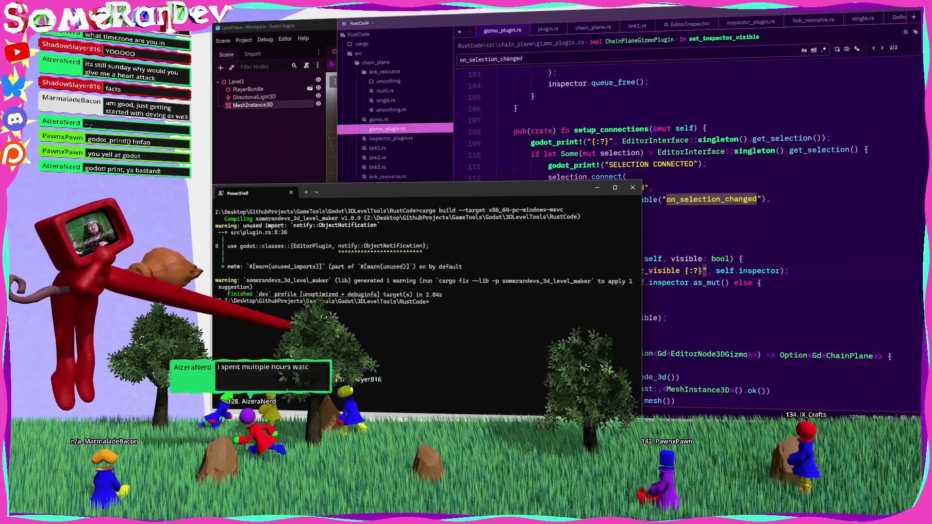
Reload the current Godot project with the rebuilt extension.
{"action": "left_click", "coordinate": [566, 165]}
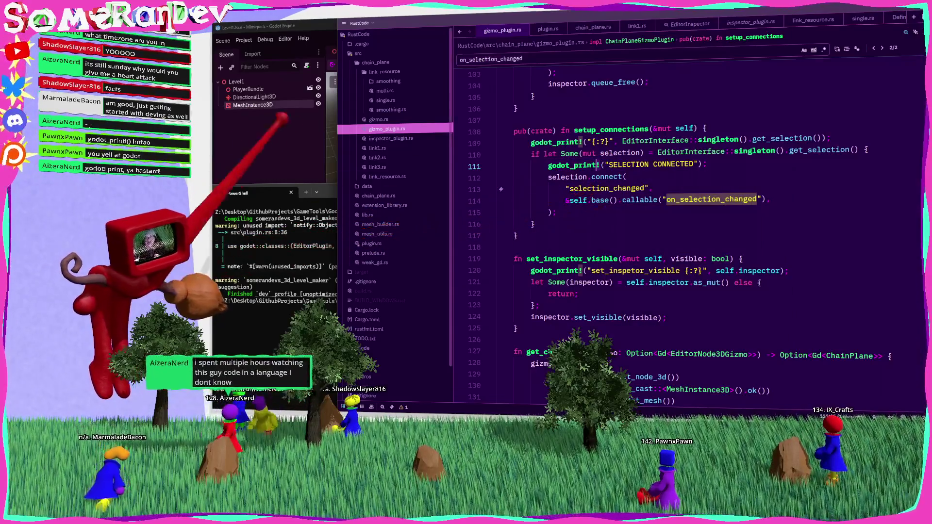
{"action": "key", "text": "alt+Tab"}
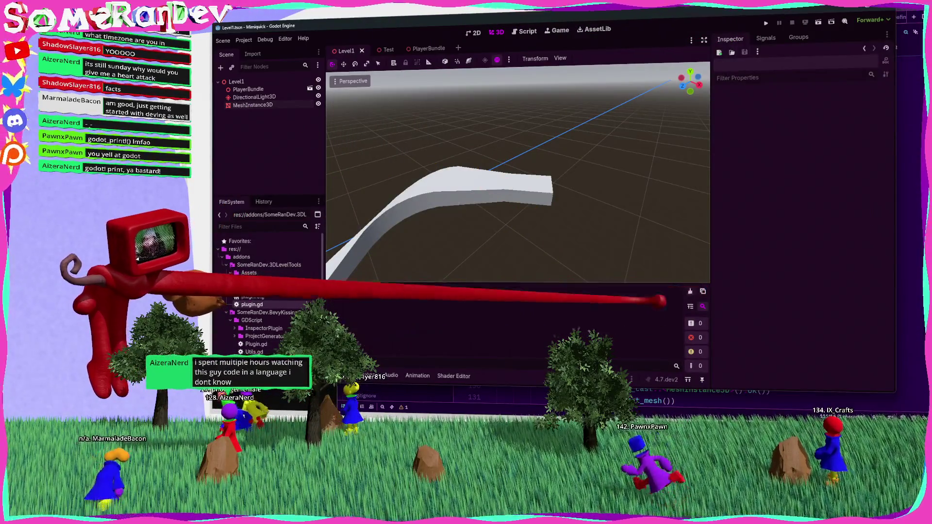
{"action": "left_click", "coordinate": [244, 40]}
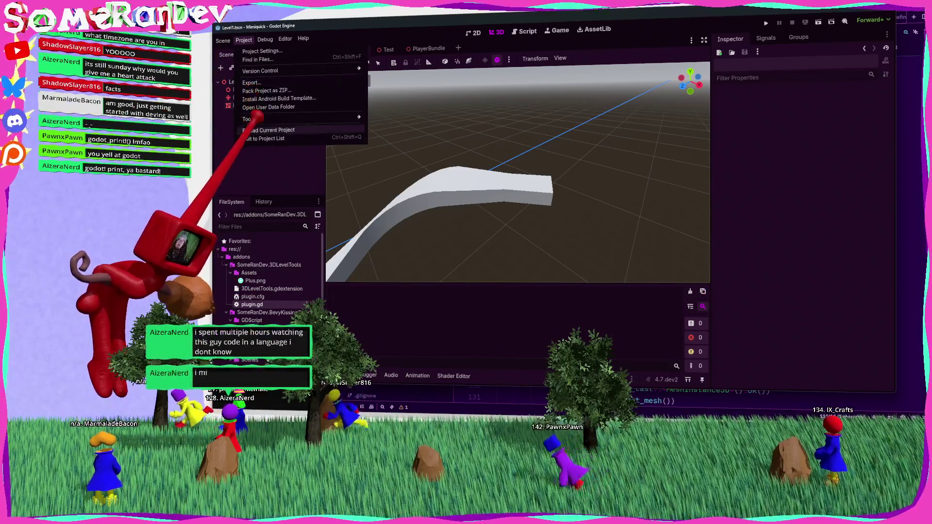
{"action": "left_click", "coordinate": [247, 131]}
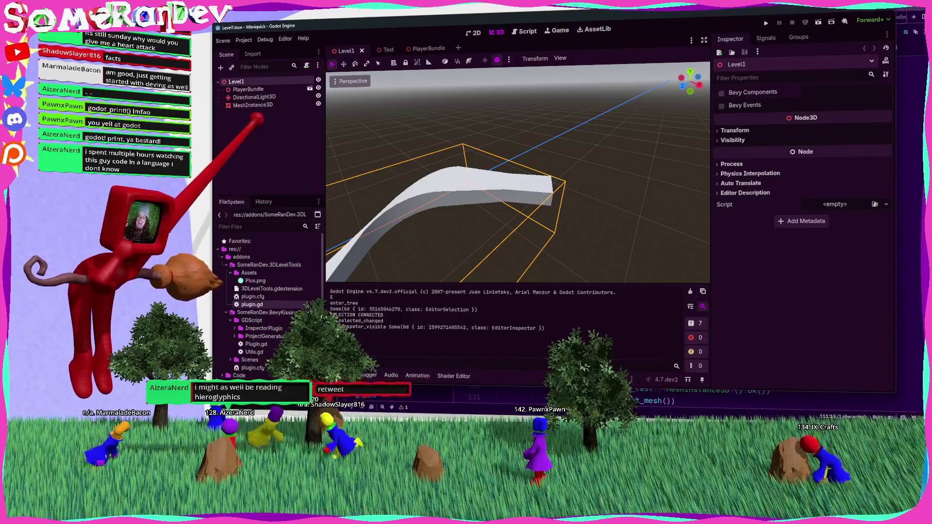
Check Godot's Output panel for set_inspector_visible messages, comparing against gizmo_plugin.rs.
{"action": "key", "text": "alt+Tab"}
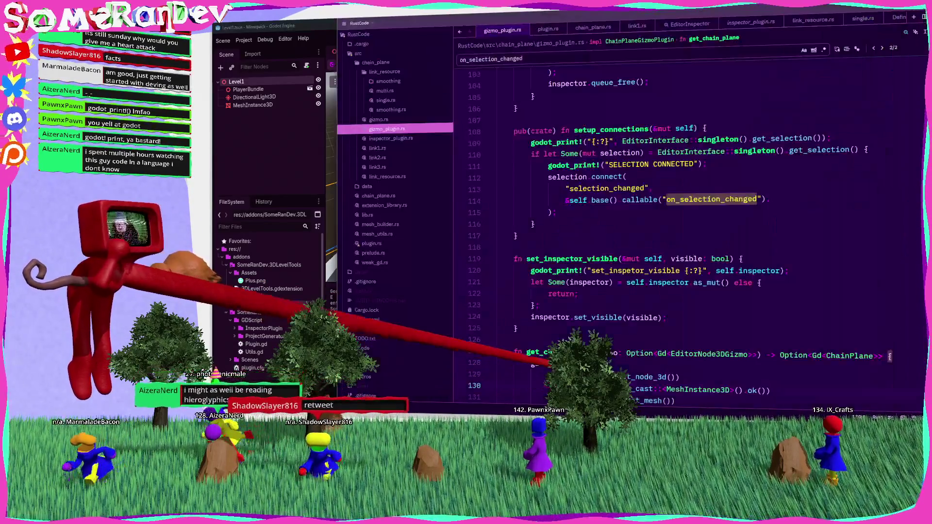
{"action": "key", "text": "alt+Tab"}
{"action": "left_click", "coordinate": [244, 40]}
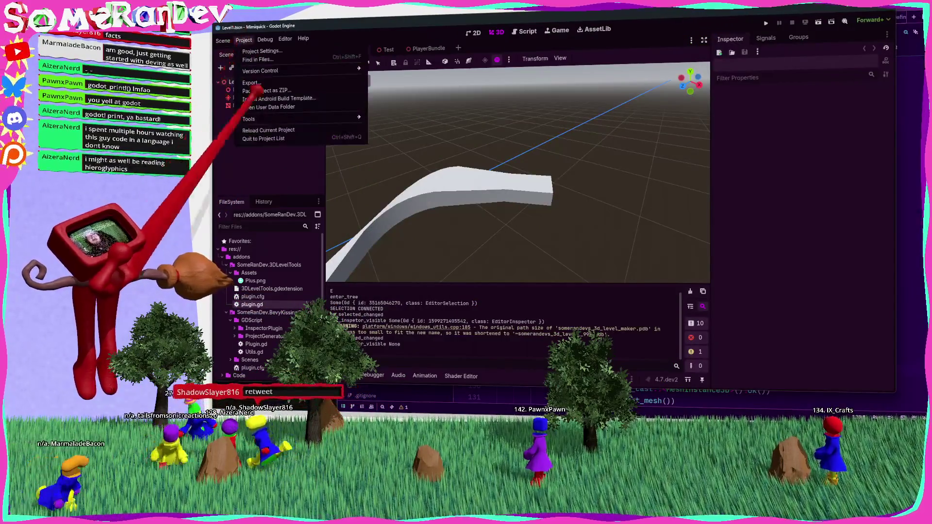
{"action": "key", "text": "Escape"}
{"action": "key", "text": "alt+Tab"}
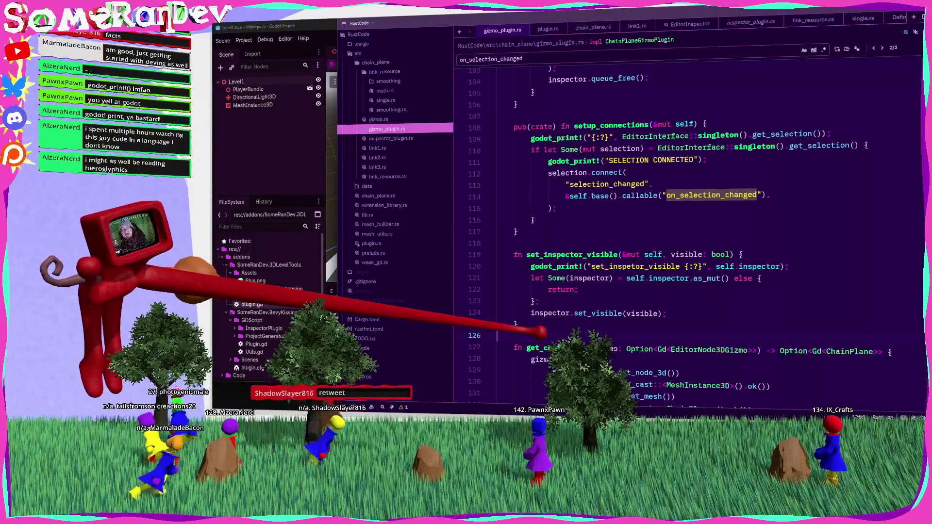
{"action": "key", "text": "alt+Tab"}
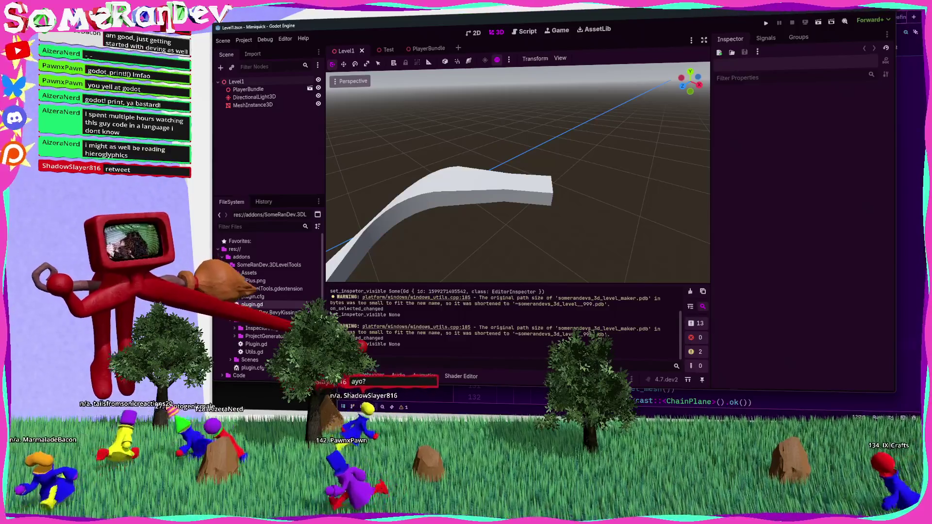
{"action": "key", "text": "alt+Tab"}
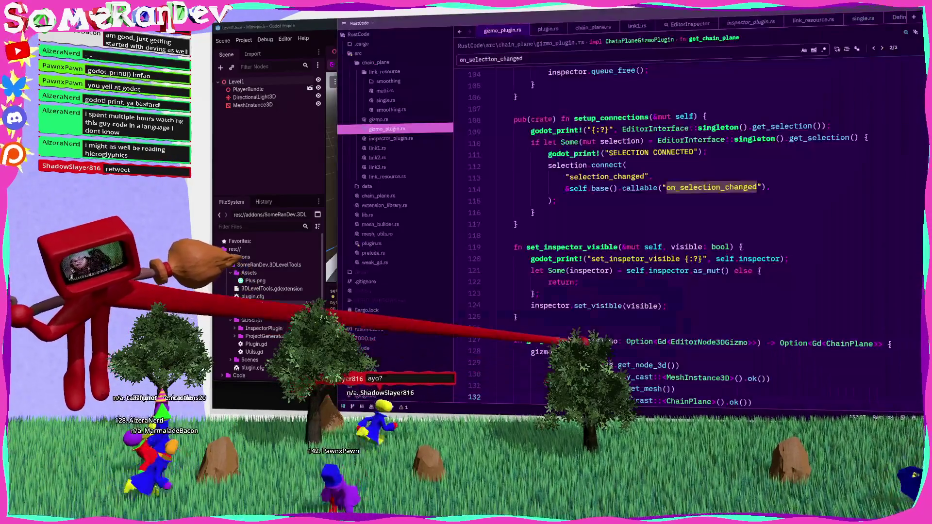
Search gizmo_plugin.rs for self.inspector and locate its use in destroy.
{"action": "mouse_move", "coordinate": [549, 306]}
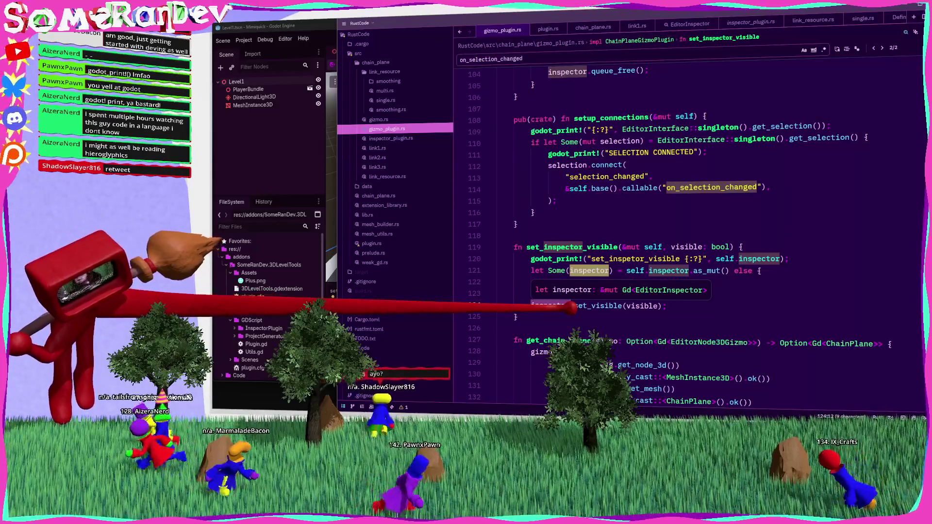
{"action": "scroll", "coordinate": [601, 184], "scroll_direction": "up", "scroll_amount": 6}
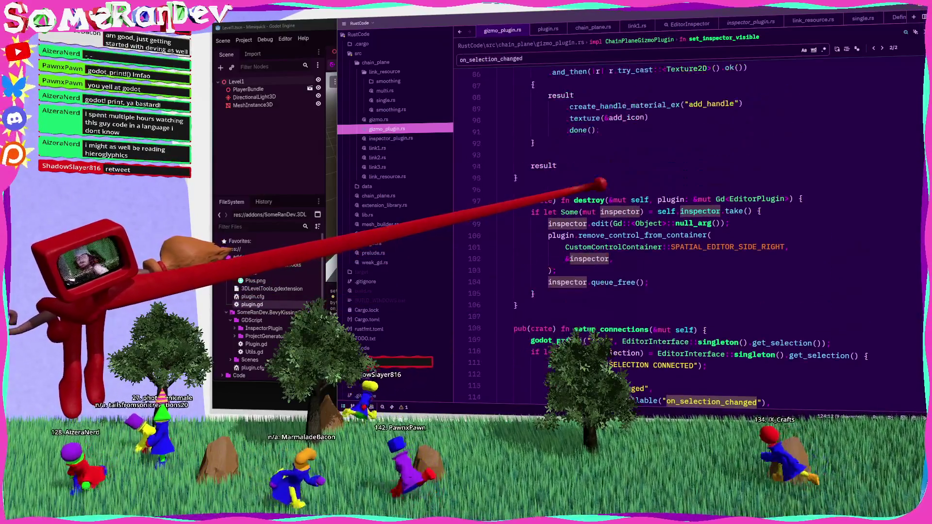
{"action": "left_click", "coordinate": [589, 200]}
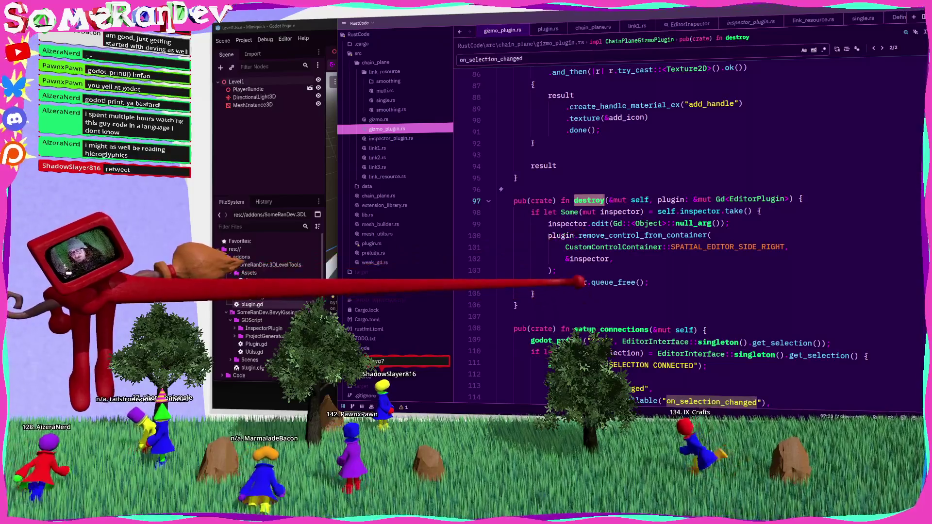
{"action": "double_click", "coordinate": [579, 282]}
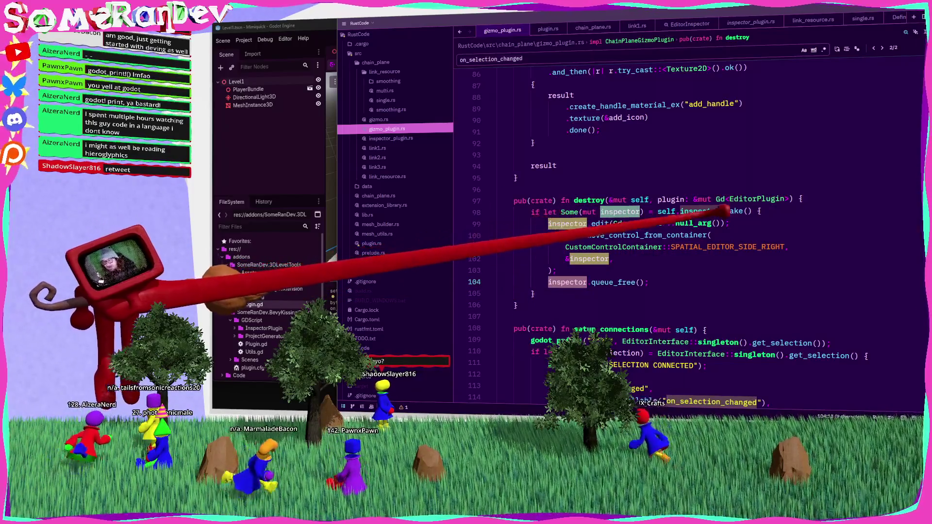
{"action": "left_click", "coordinate": [476, 212]}
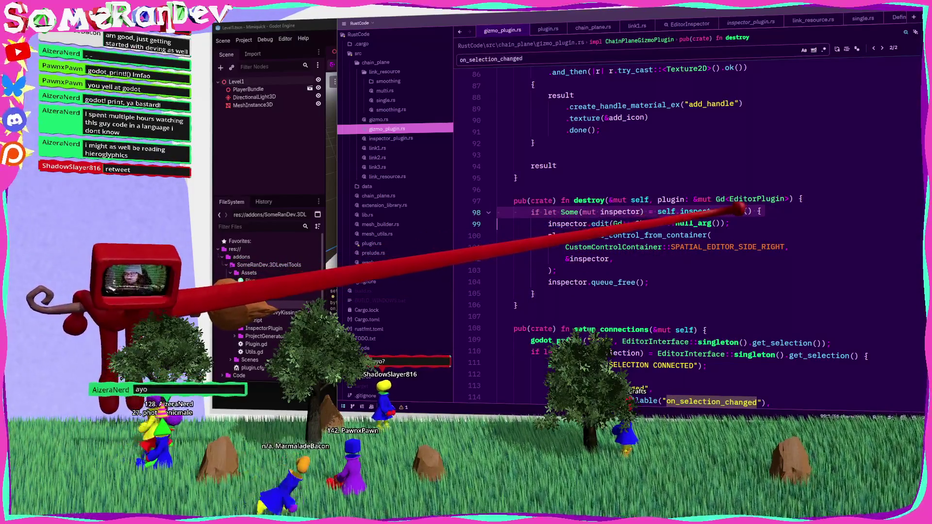
{"action": "left_click_drag", "start_coordinate": [658, 212], "coordinate": [724, 212]}
{"action": "key", "text": "ctrl+f"}
{"action": "scroll", "coordinate": [680, 233], "scroll_direction": "up", "scroll_amount": 7}
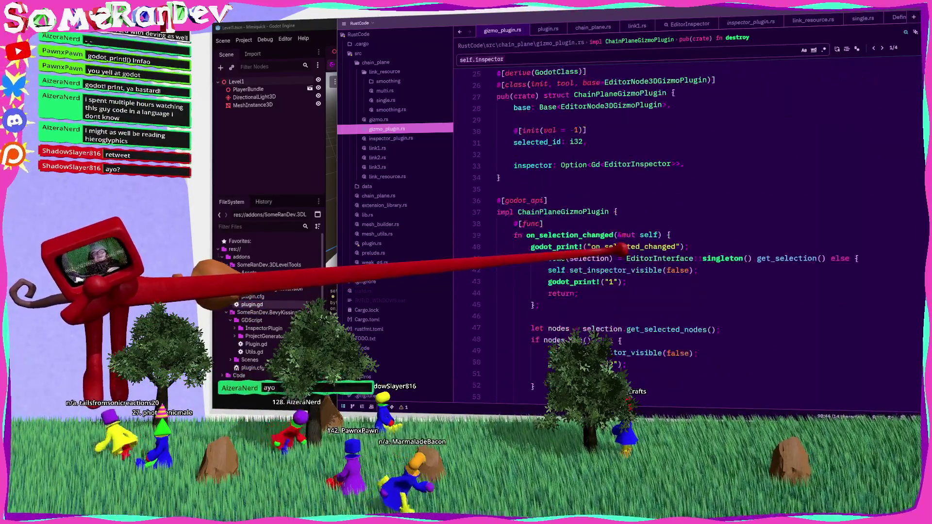
{"action": "scroll", "coordinate": [621, 248], "scroll_direction": "down", "scroll_amount": 20}
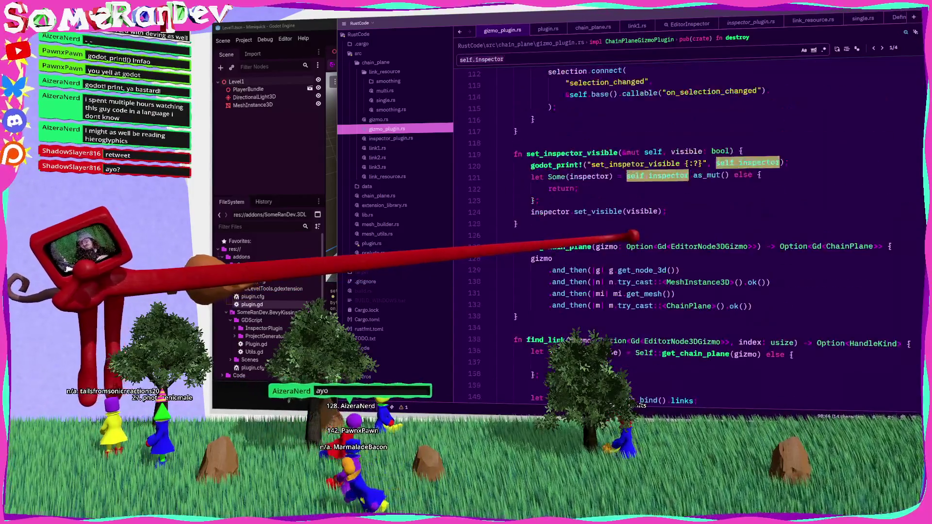
{"action": "scroll", "coordinate": [631, 237], "scroll_direction": "down", "scroll_amount": 20}
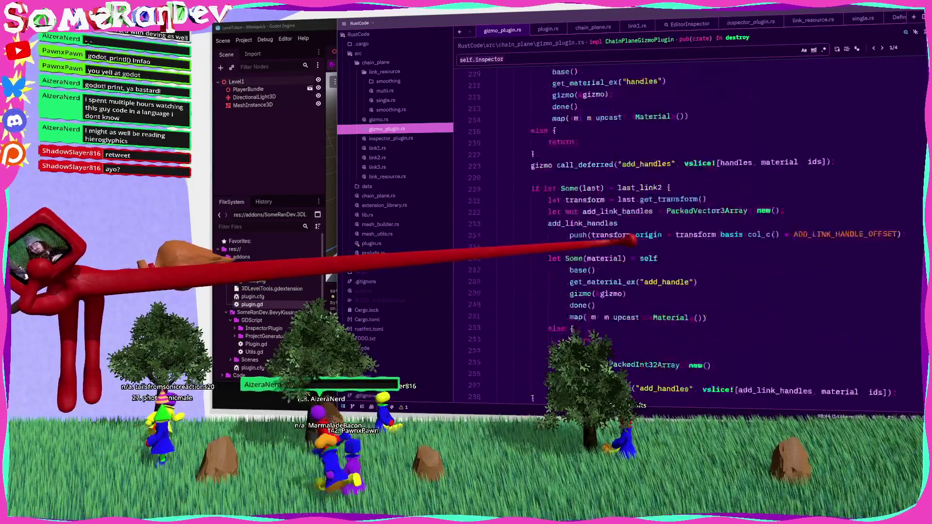
{"action": "scroll", "coordinate": [630, 240], "scroll_direction": "down", "scroll_amount": 10}
{"action": "scroll", "coordinate": [680, 233], "scroll_direction": "down", "scroll_amount": 7}
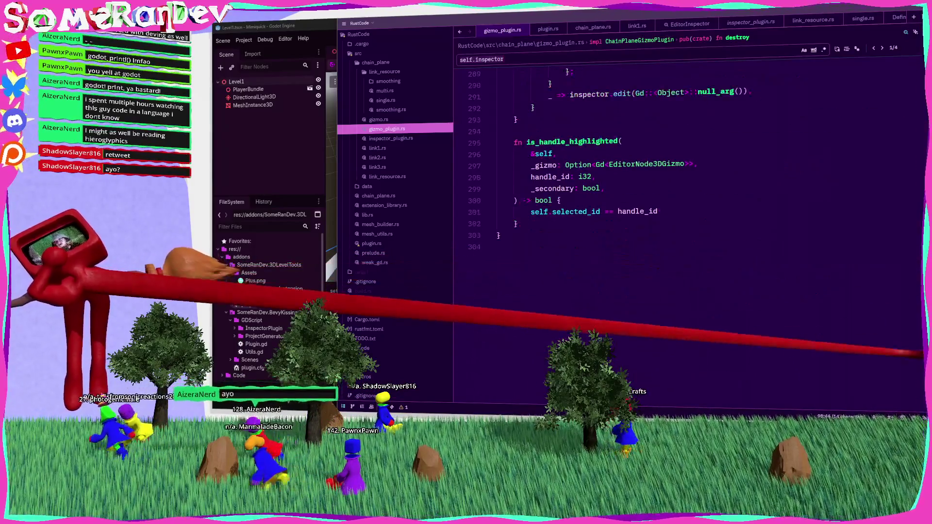
{"action": "key", "text": "Return"}
Add godot_print!("self.inspector.take"); as the first line of destroy and save.
{"action": "left_click", "coordinate": [816, 229]}
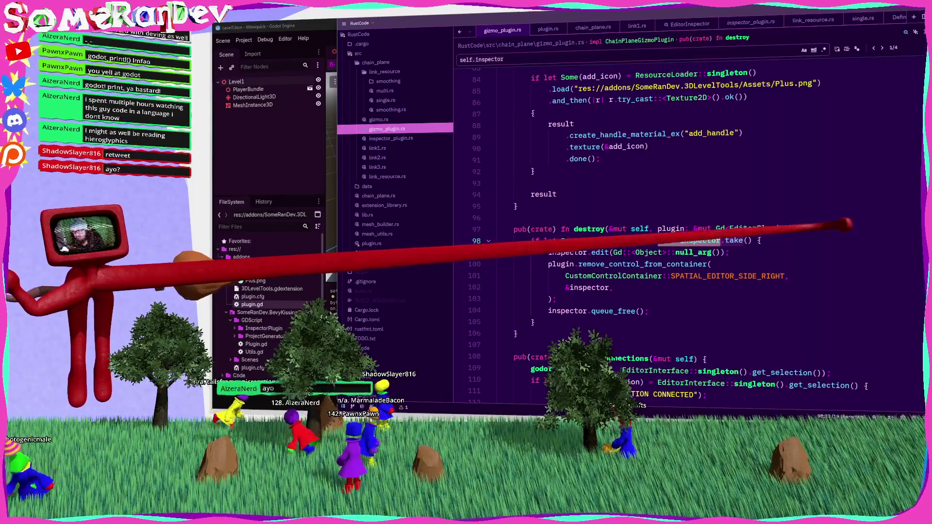
{"action": "key", "text": "Return"}
{"action": "type", "text": "godot_"}
{"action": "key", "text": "Escape"}
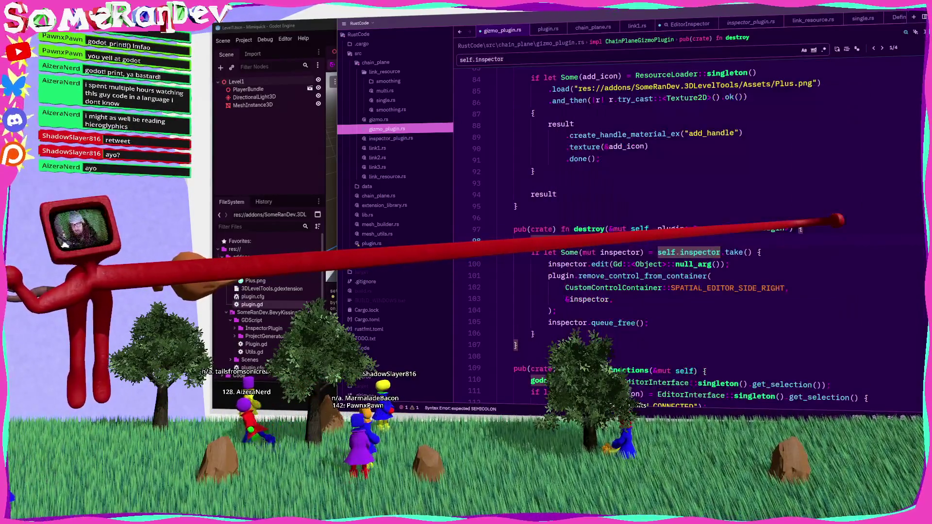
{"action": "type", "text": ";"}
{"action": "key", "text": "ctrl+s"}
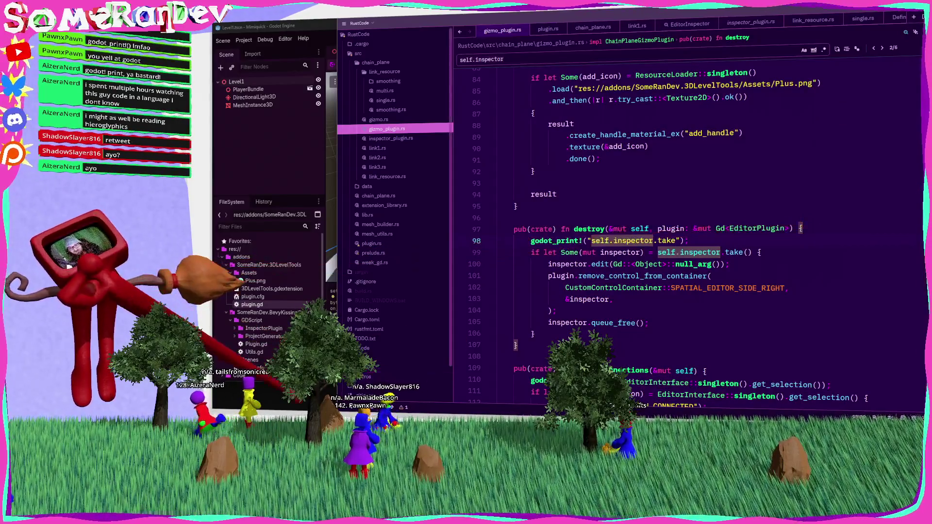
Rerun the cargo build of the extension in PowerShell.
{"action": "key", "text": "alt+Tab"}
{"action": "key", "text": "Up"}
{"action": "key", "text": "Return"}
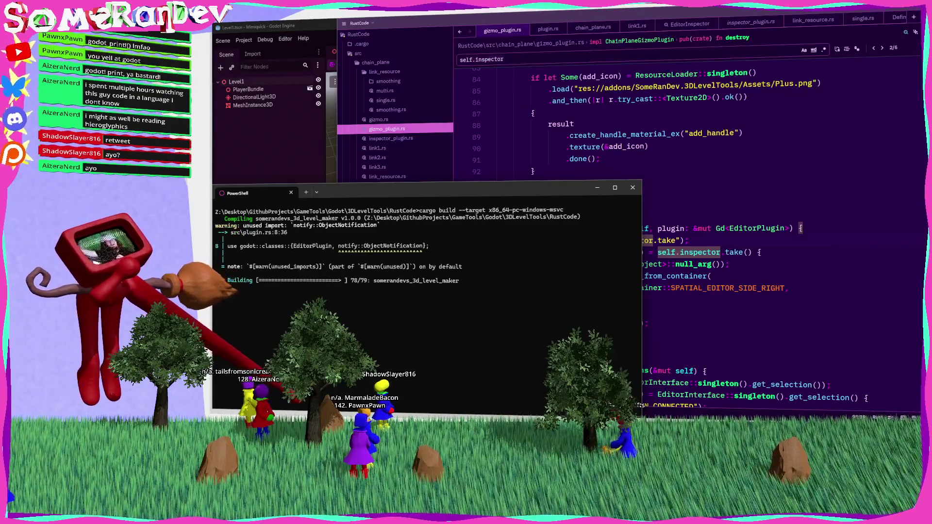
In Godot, open and dismiss the Project menu without reloading, reading the Output log.
{"action": "key", "text": "alt+Tab"}
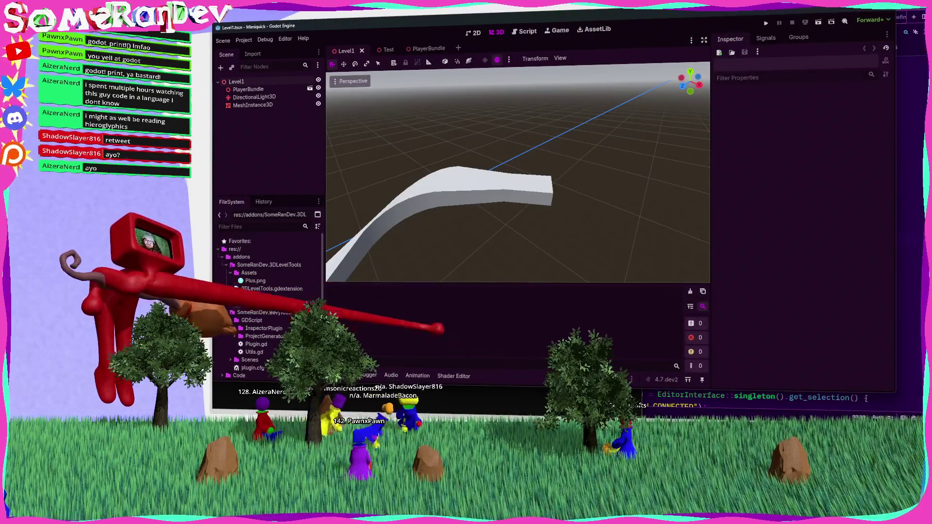
{"action": "left_click", "coordinate": [244, 39]}
{"action": "key", "text": "alt+Tab"}
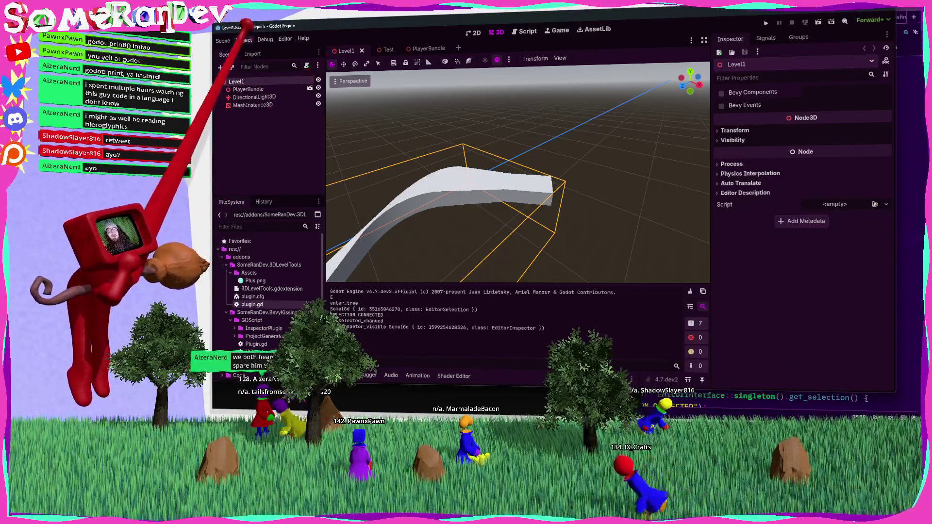
{"action": "left_click", "coordinate": [244, 40]}
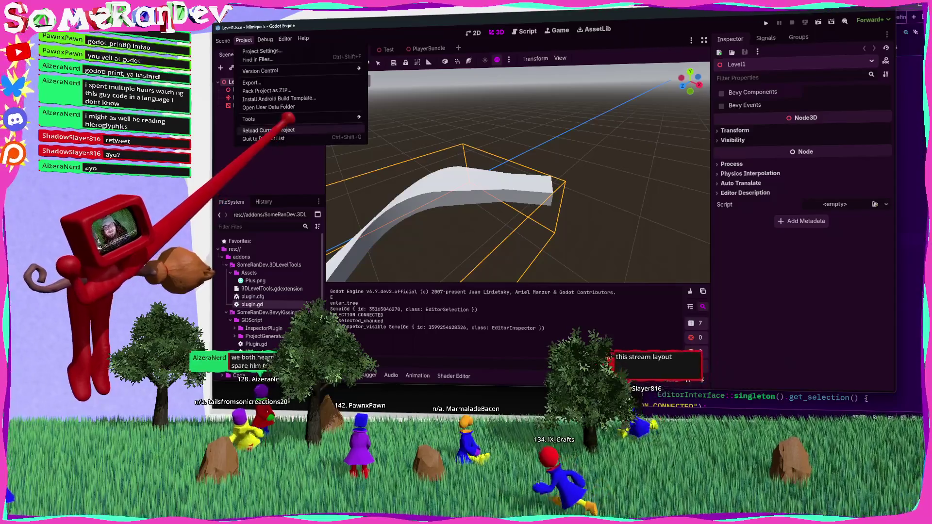
{"action": "key", "text": "Escape"}
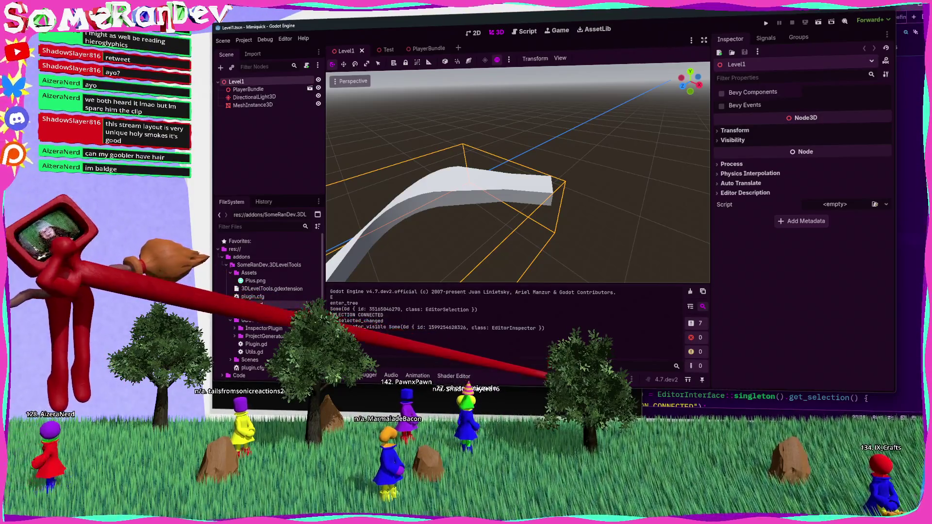
Compare gizmo_plugin.rs against Godot's output log, placing the caret on line 108.
{"action": "key", "text": "alt+Tab"}
{"action": "left_click", "coordinate": [535, 351]}
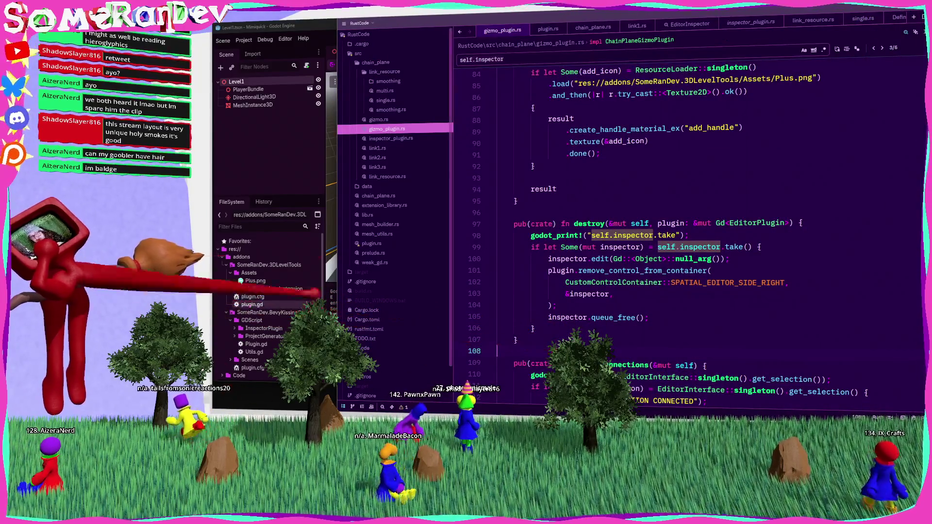
{"action": "key", "text": "alt+Tab"}
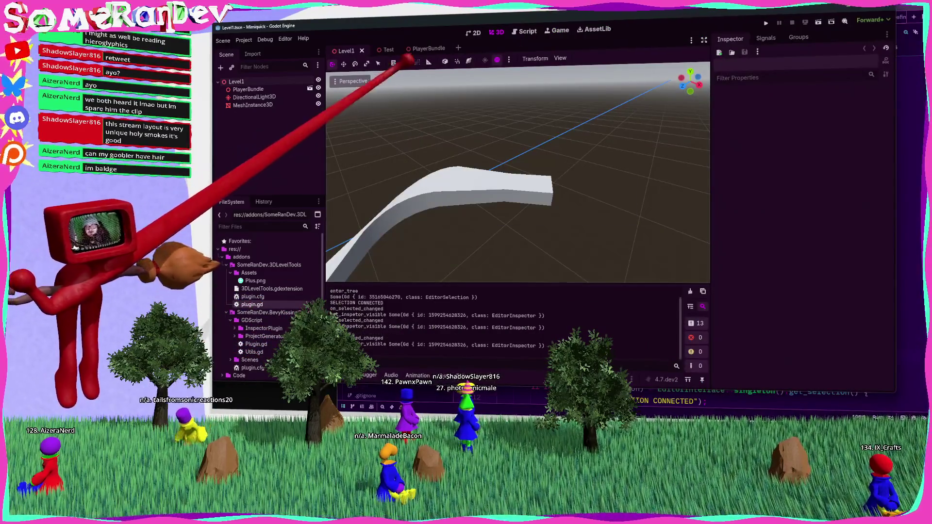
{"action": "key", "text": "alt+Tab"}
{"action": "scroll", "coordinate": [569, 338], "scroll_direction": "down", "scroll_amount": 1}
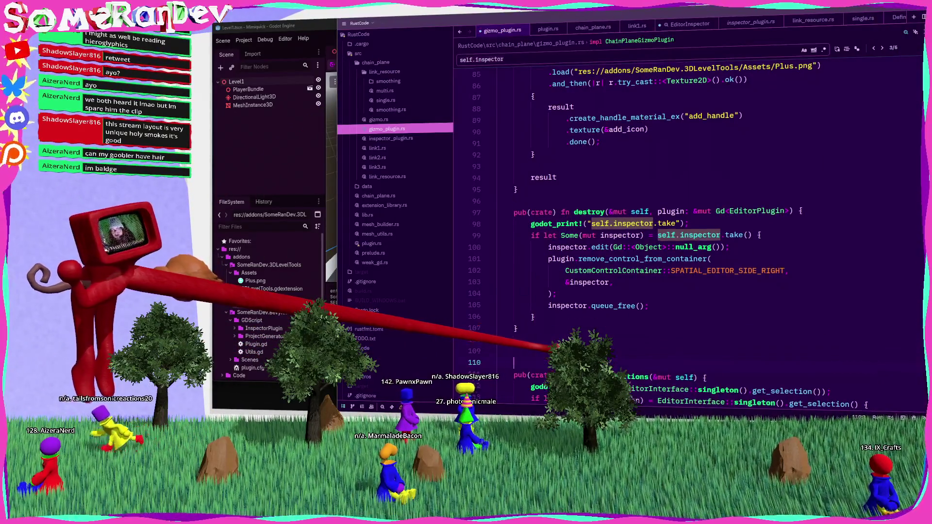
Bring Godot forward to read the somerandevs_3d_level_maker.pdb path-shortening warning in Output.
{"action": "key", "text": "alt+Tab"}
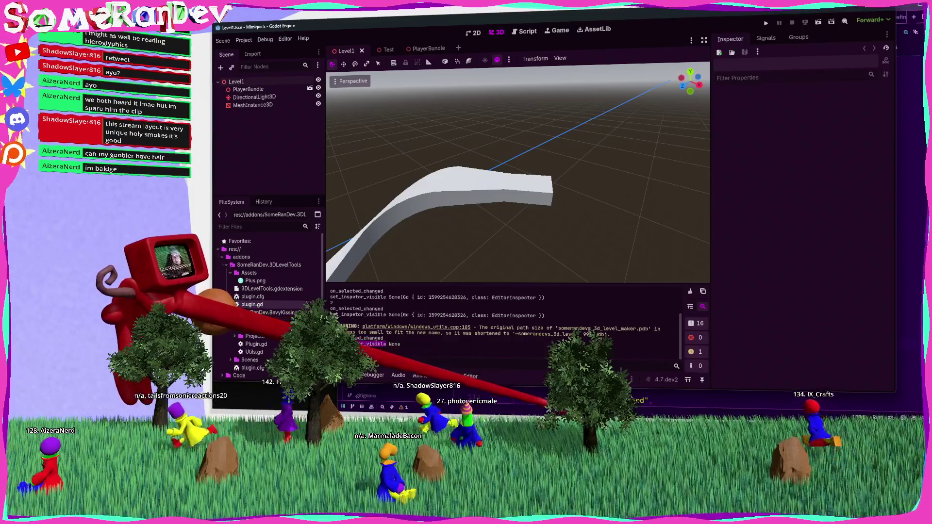
Glance at gizmo_plugin.rs in Zed, scrolling down through the code.
{"action": "key", "text": "alt+Tab"}
{"action": "scroll", "coordinate": [553, 339], "scroll_direction": "down", "scroll_amount": 3}
{"action": "mouse_move", "coordinate": [554, 337]}
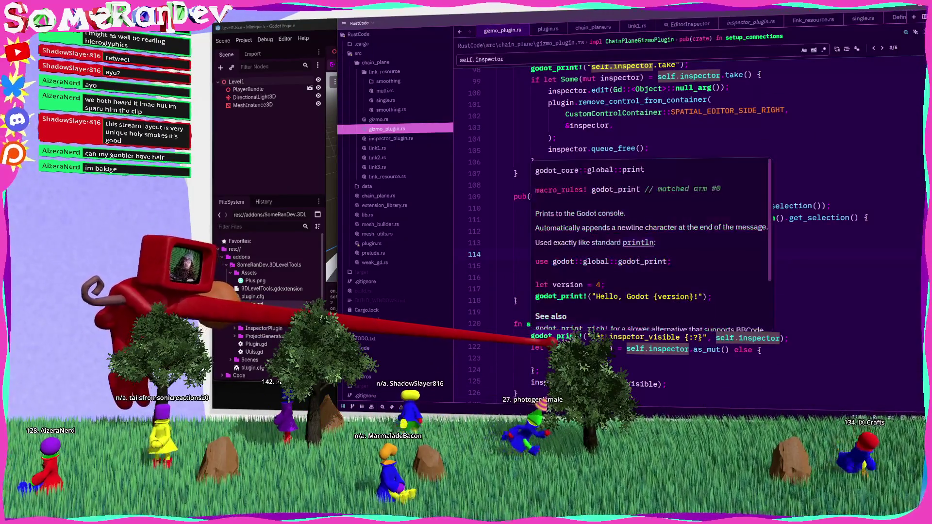
{"action": "mouse_move", "coordinate": [590, 349]}
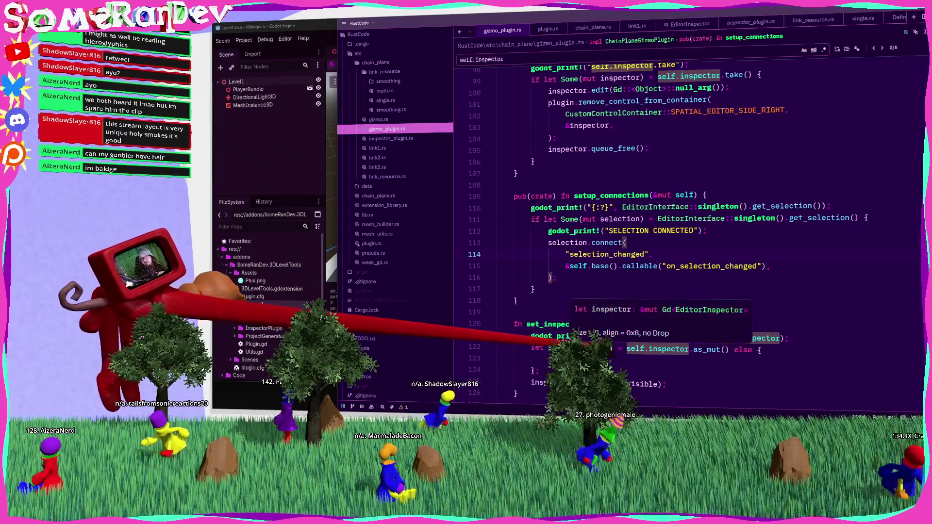
Select MeshInstance3D, DirectionalLight3D and PlayerBundle in turn, checking the chain-plane gizmo and printed messages.
{"action": "left_click", "coordinate": [241, 105]}
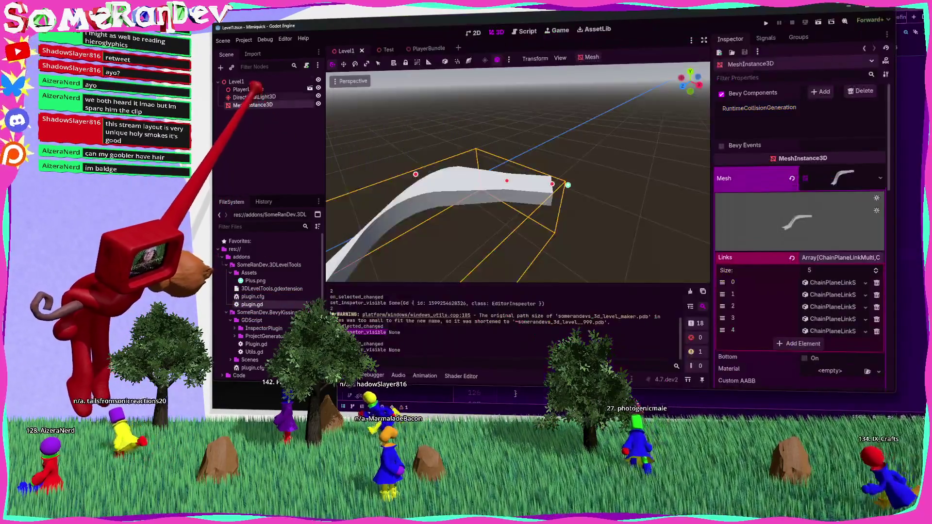
{"action": "left_click", "coordinate": [245, 97]}
{"action": "left_click", "coordinate": [245, 104]}
{"action": "left_click", "coordinate": [246, 90]}
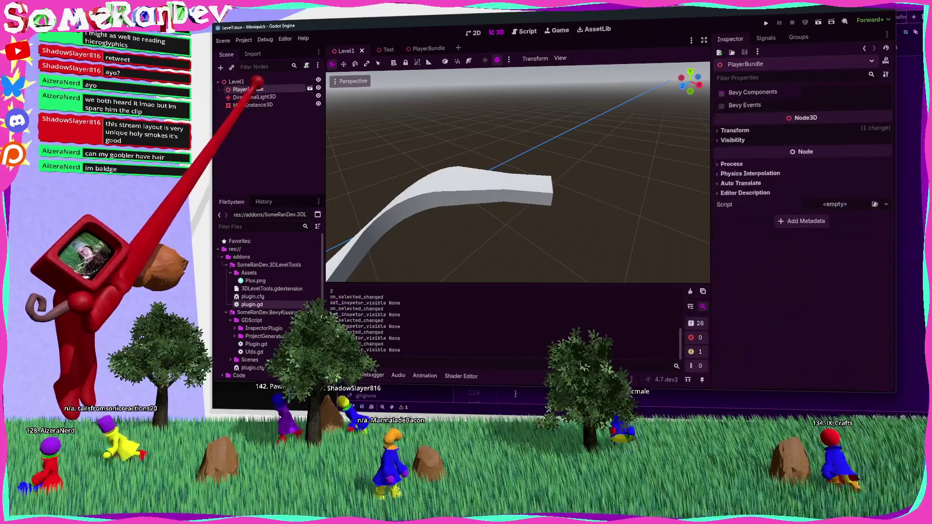
{"action": "left_click", "coordinate": [246, 97]}
{"action": "left_click", "coordinate": [245, 105]}
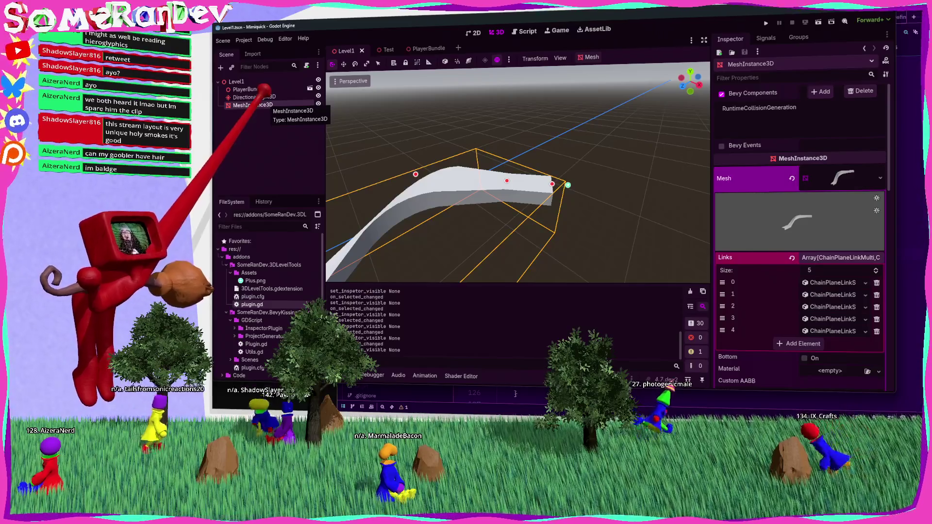
{"action": "left_click", "coordinate": [258, 105]}
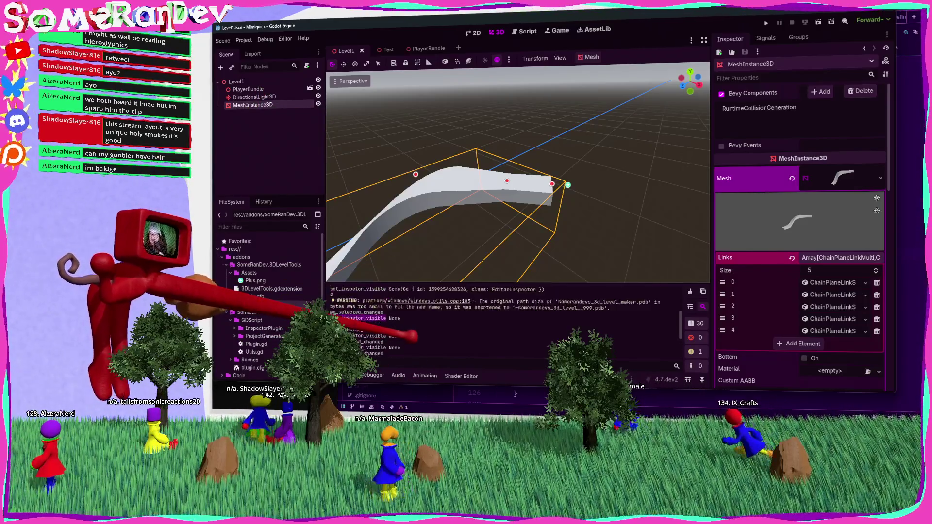
{"action": "key", "text": "alt+Tab"}
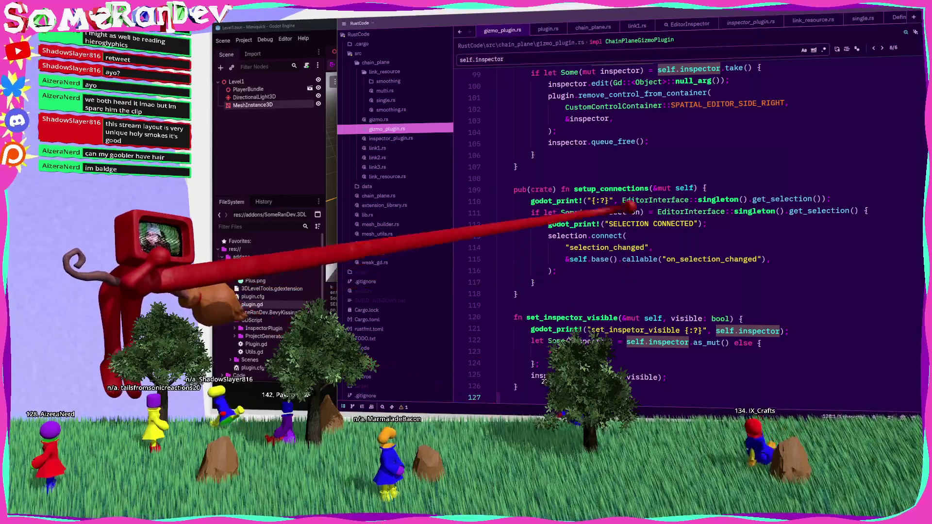
{"action": "scroll", "coordinate": [741, 170], "scroll_direction": "up", "scroll_amount": 5}
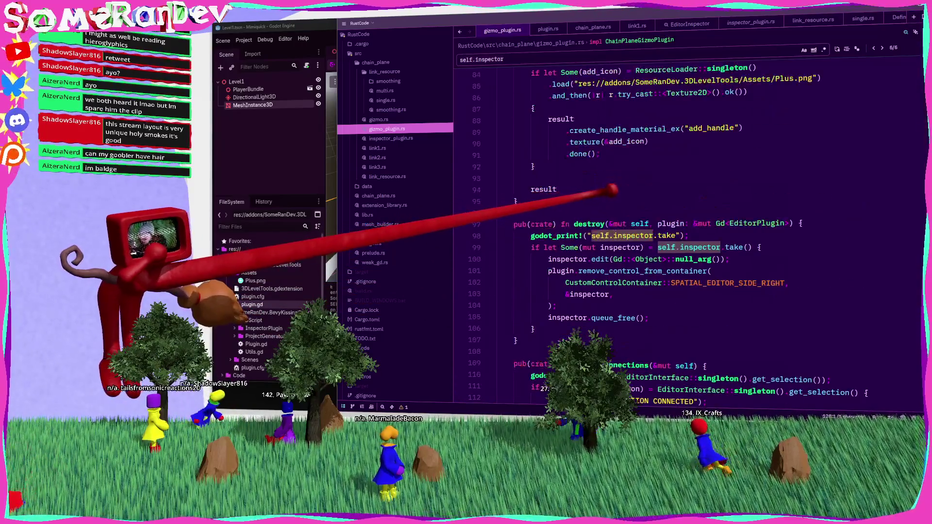
{"action": "left_click_drag", "start_coordinate": [676, 236], "coordinate": [601, 236]}
{"action": "key", "text": "alt+Tab"}
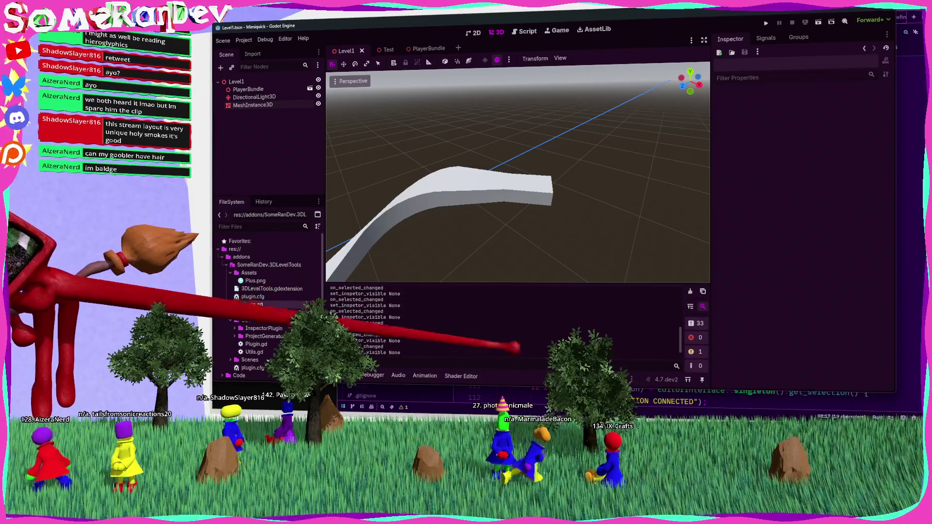
{"action": "key", "text": "alt+Tab"}
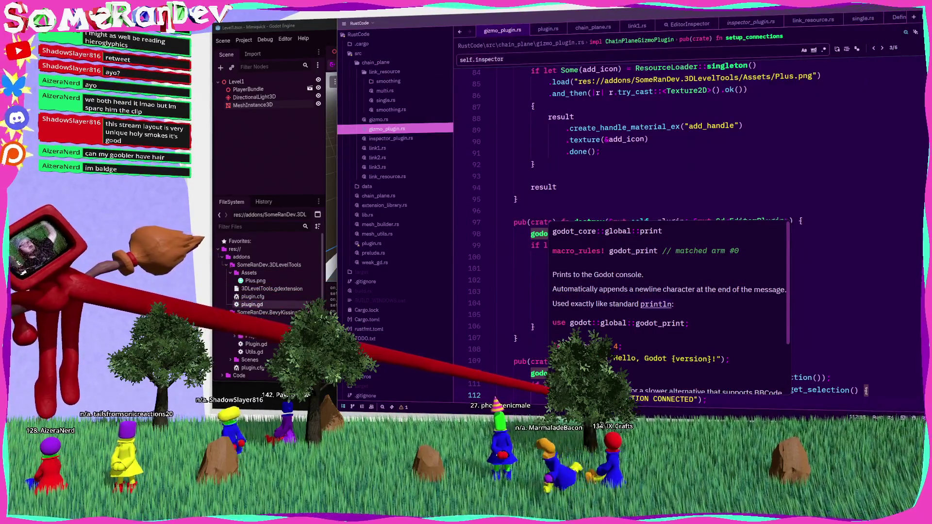
{"action": "left_click", "coordinate": [563, 257]}
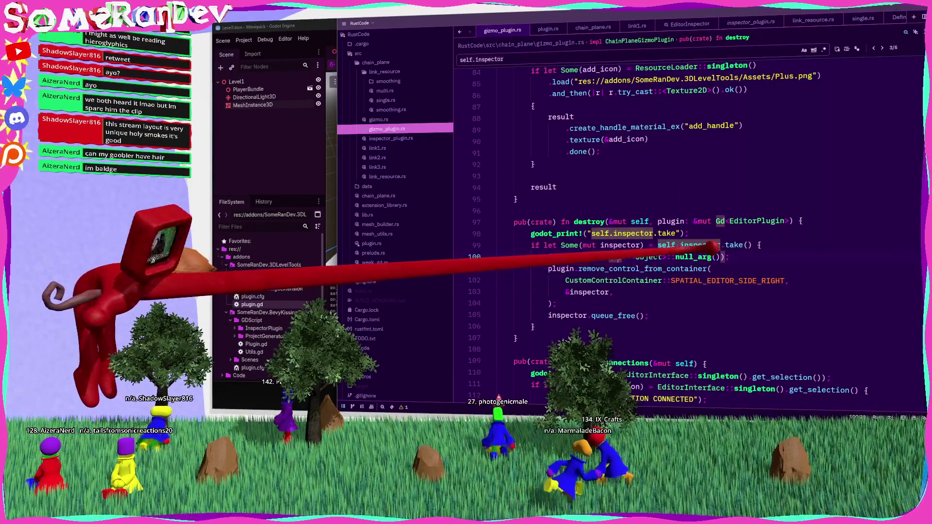
{"action": "scroll", "coordinate": [645, 257], "scroll_direction": "down", "scroll_amount": 5}
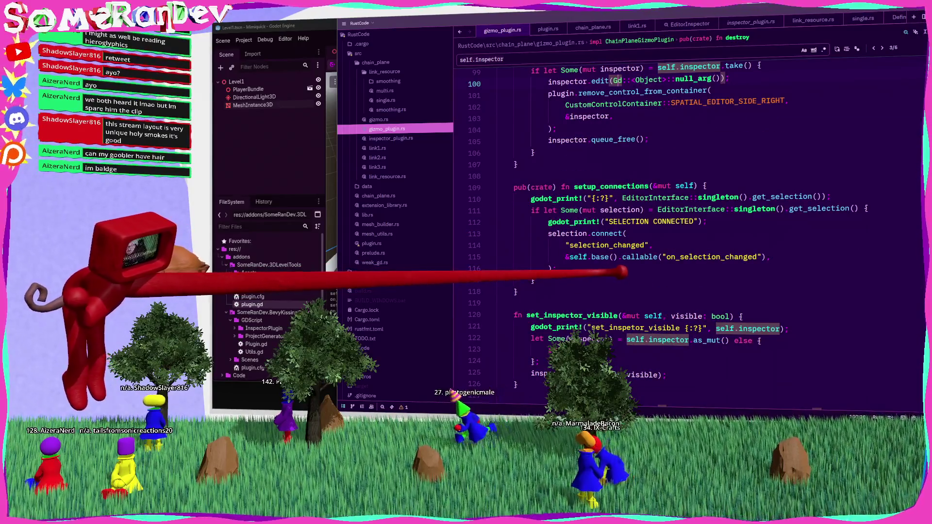
{"action": "scroll", "coordinate": [624, 273], "scroll_direction": "down", "scroll_amount": 3}
{"action": "left_click", "coordinate": [641, 233]}
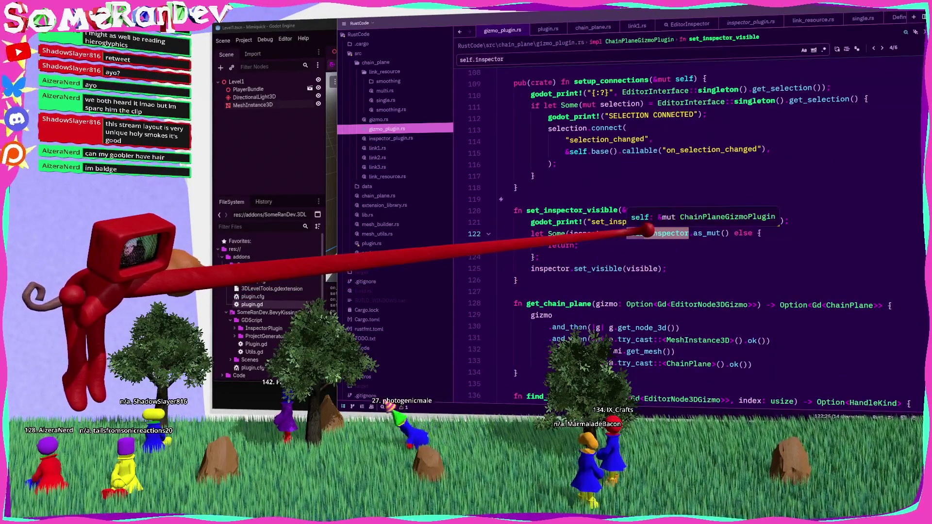
{"action": "scroll", "coordinate": [558, 240], "scroll_direction": "up", "scroll_amount": 9}
{"action": "scroll", "coordinate": [558, 240], "scroll_direction": "up", "scroll_amount": 13}
{"action": "scroll", "coordinate": [548, 248], "scroll_direction": "down", "scroll_amount": 4}
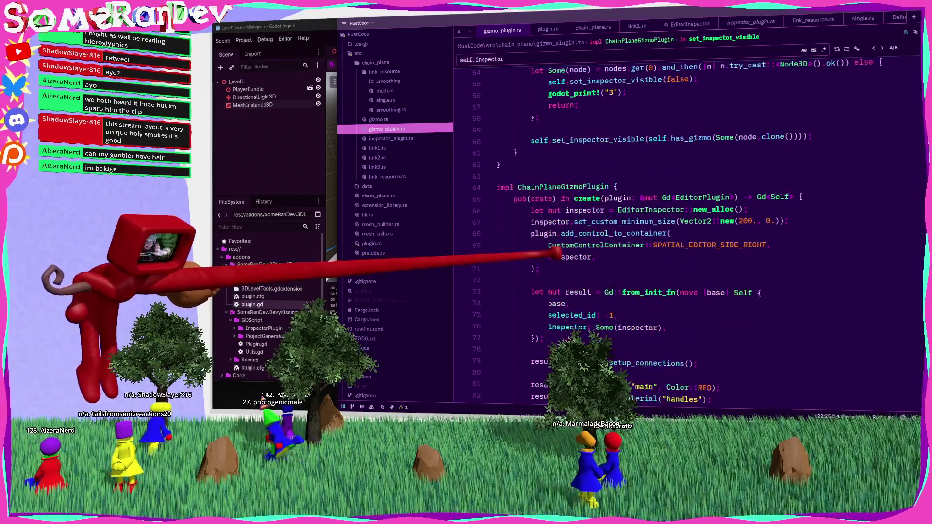
{"action": "double_click", "coordinate": [595, 210]}
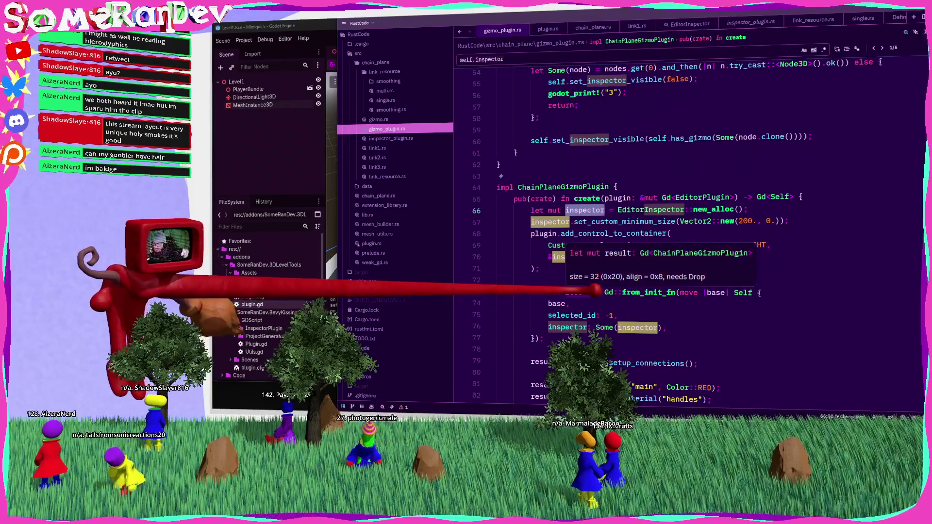
{"action": "double_click", "coordinate": [578, 291]}
{"action": "scroll", "coordinate": [680, 243], "scroll_direction": "down", "scroll_amount": 3}
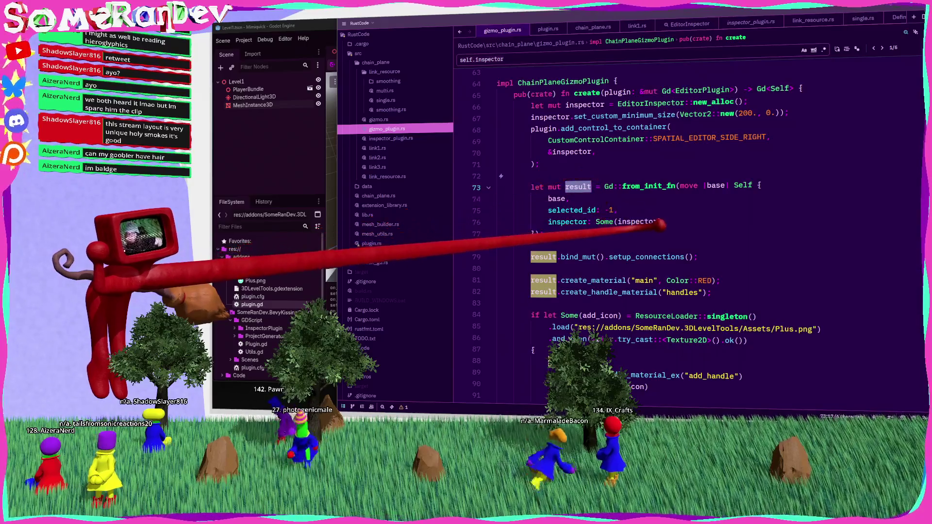
{"action": "scroll", "coordinate": [680, 233], "scroll_direction": "up", "scroll_amount": 3}
{"action": "left_click_drag", "start_coordinate": [540, 268], "coordinate": [510, 210]}
{"action": "key", "text": "ctrl+c"}
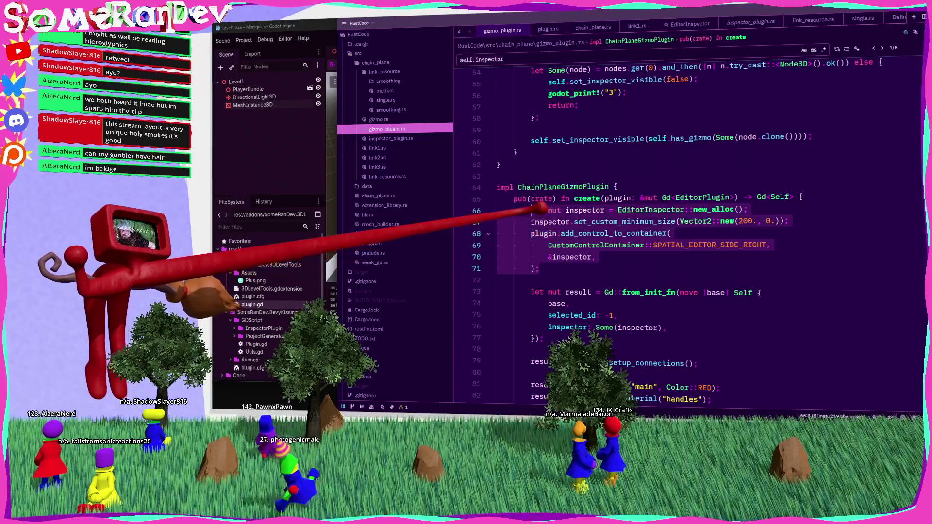
{"action": "scroll", "coordinate": [558, 243], "scroll_direction": "down", "scroll_amount": 5}
{"action": "mouse_move", "coordinate": [578, 268]}
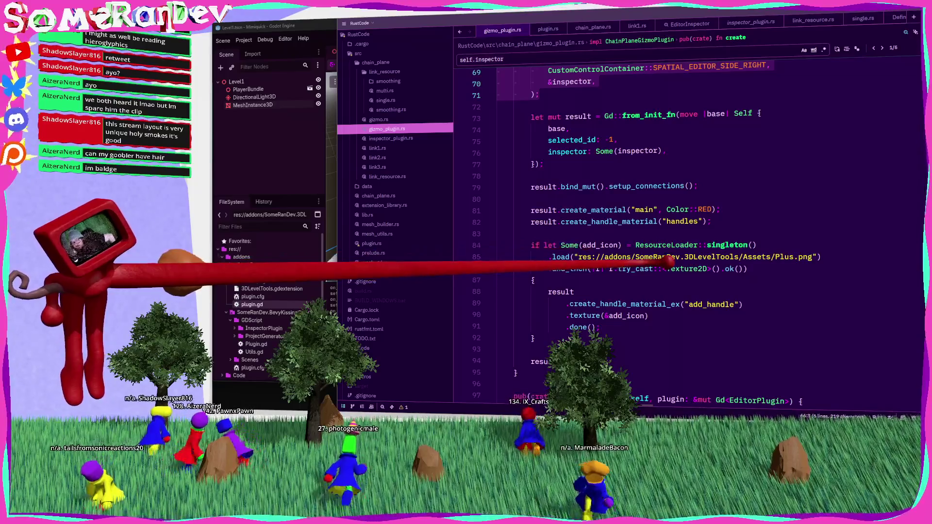
{"action": "mouse_move", "coordinate": [663, 258]}
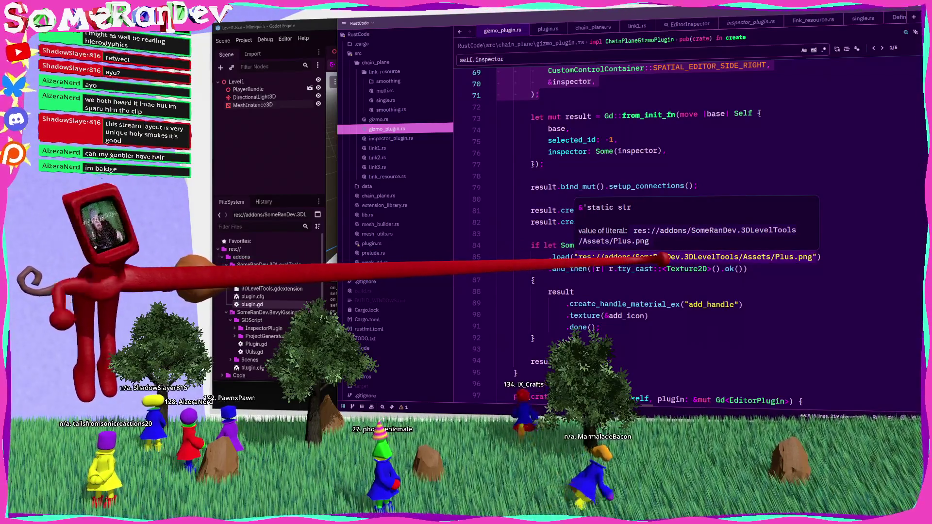
{"action": "scroll", "coordinate": [572, 198], "scroll_direction": "up", "scroll_amount": 3}
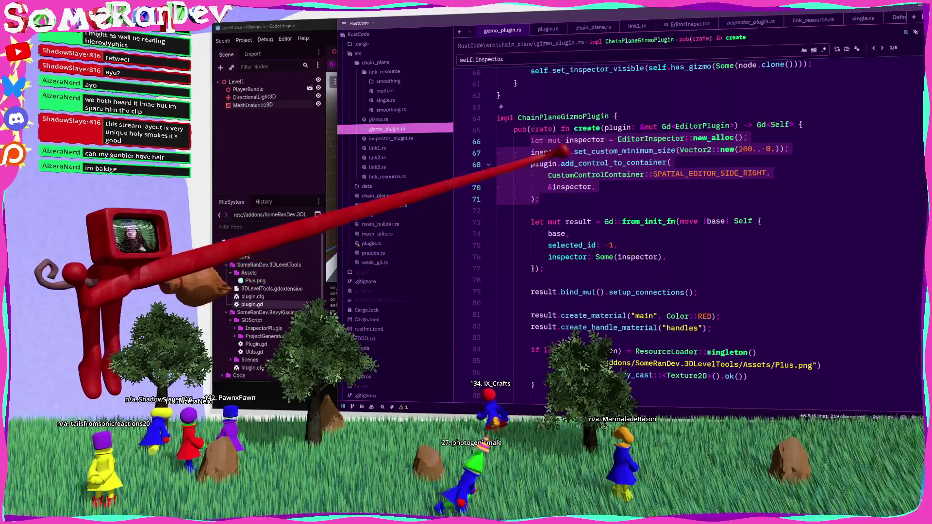
{"action": "left_click", "coordinate": [650, 110]}
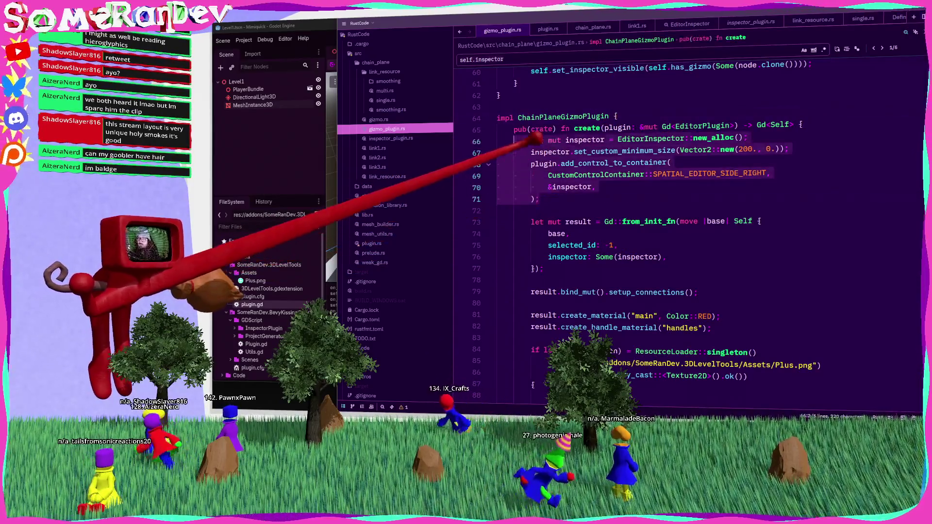
{"action": "scroll", "coordinate": [543, 204], "scroll_direction": "down", "scroll_amount": 6}
{"action": "left_click", "coordinate": [534, 211]}
{"action": "key", "text": "Return"}
{"action": "key", "text": "Return"}
{"action": "type", "text": "fn create_inspector"}
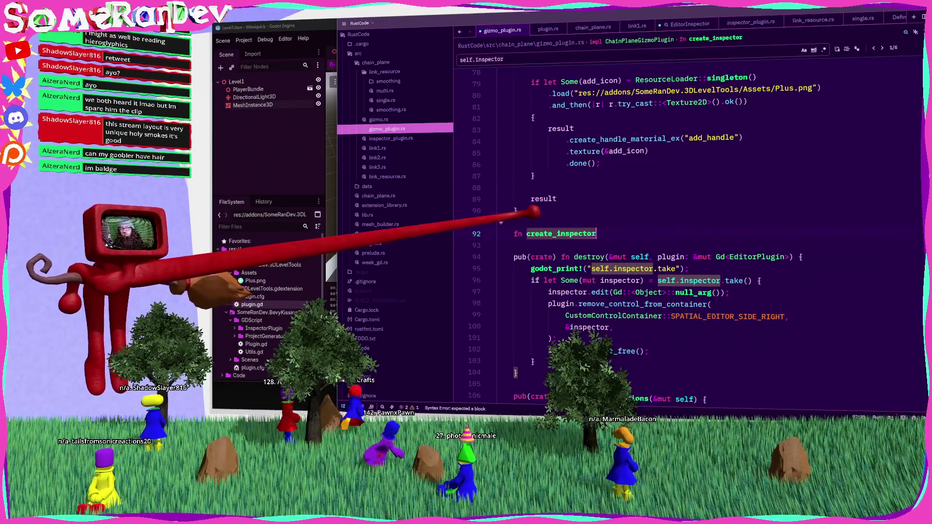
{"action": "type", "text": "() "}
{"action": "type", "text": "-> Gd<EditorIn"}
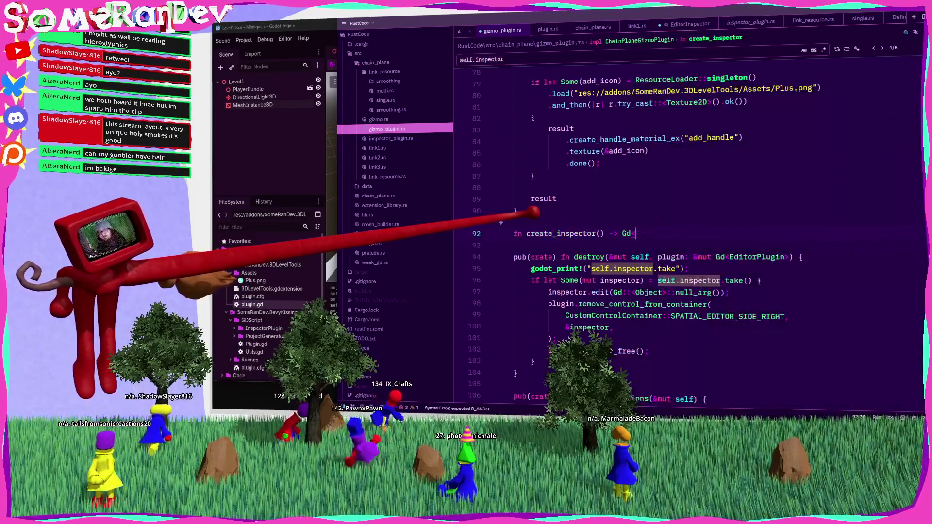
Give create_inspector a Gd<EditorInspector> return type, paste the setup into it, return inspector, and save.
{"action": "key", "text": "Up"}
{"action": "key", "text": "Down"}
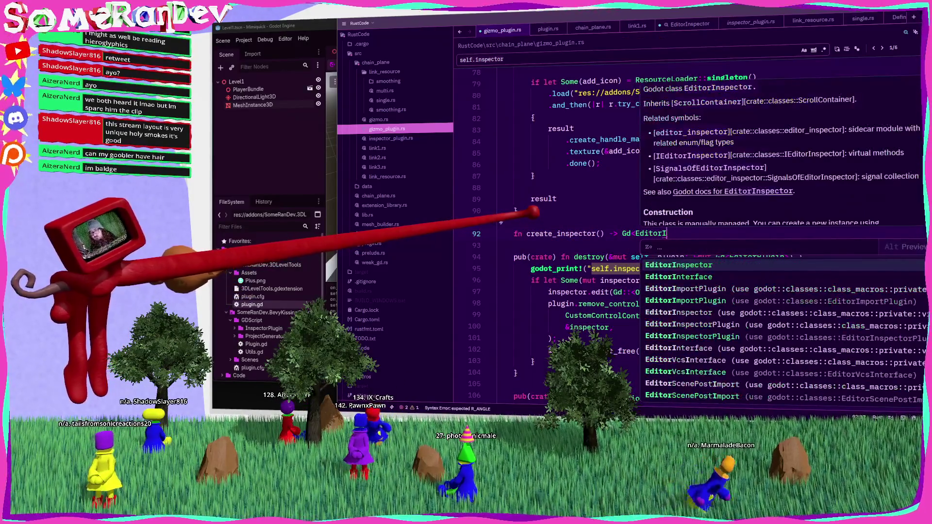
{"action": "key", "text": "Return"}
{"action": "type", "text": "{"}
{"action": "key", "text": "Return"}
{"action": "key", "text": "ctrl+v"}
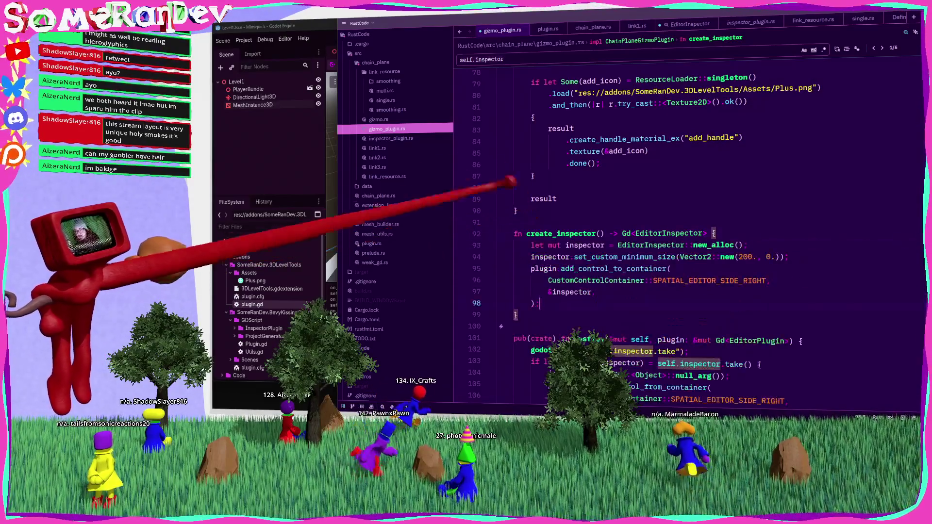
{"action": "key", "text": "Return"}
{"action": "type", "text": "inspector"}
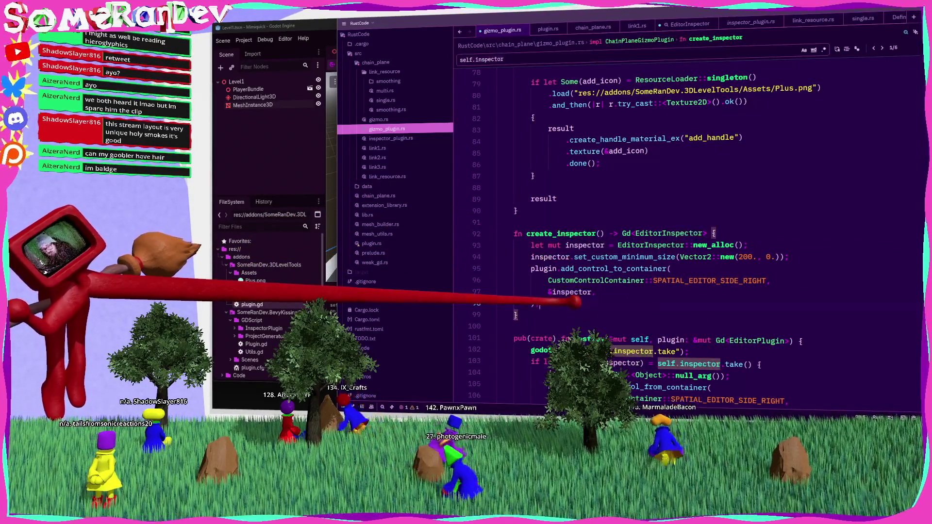
{"action": "key", "text": "ctrl+s"}
Replace the inline inspector in create with a create_inspector() call and save.
{"action": "left_click", "coordinate": [659, 199]}
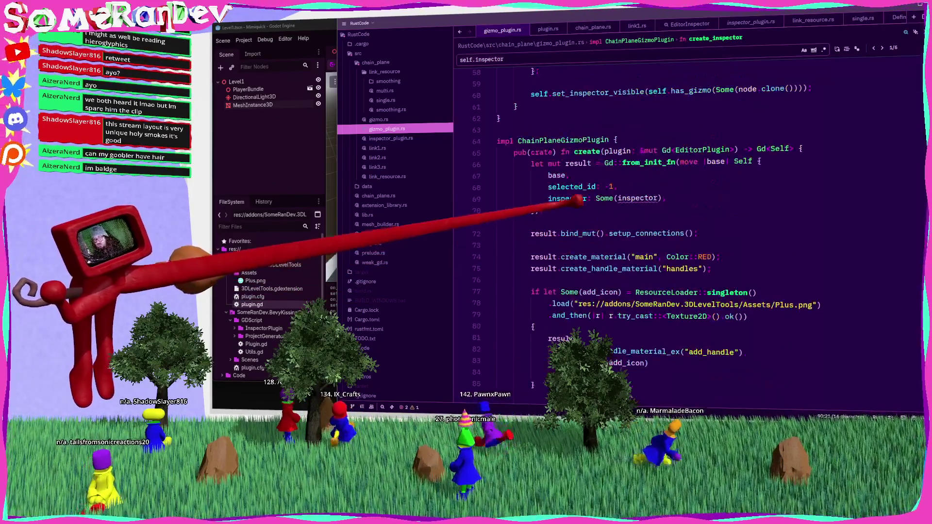
{"action": "type", "text": "create_"}
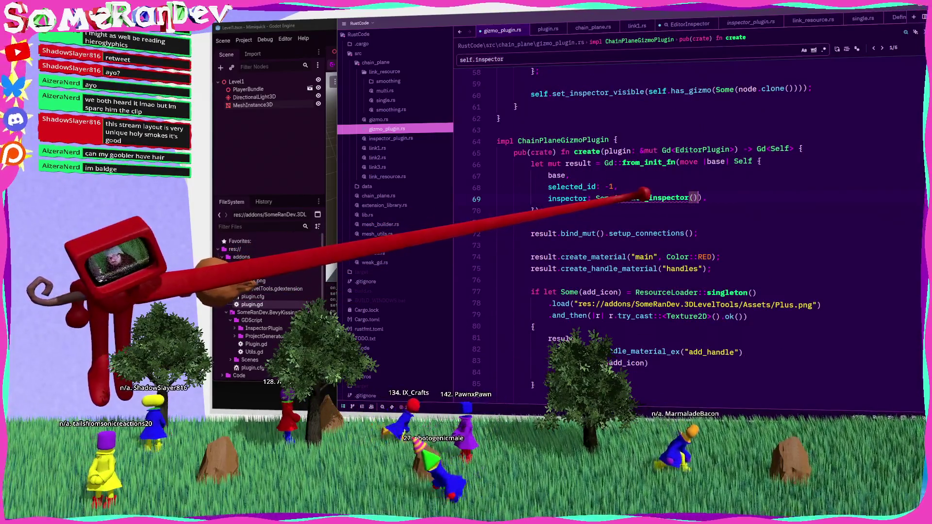
{"action": "key", "text": "ctrl+s"}
{"action": "scroll", "coordinate": [583, 243], "scroll_direction": "down", "scroll_amount": 6}
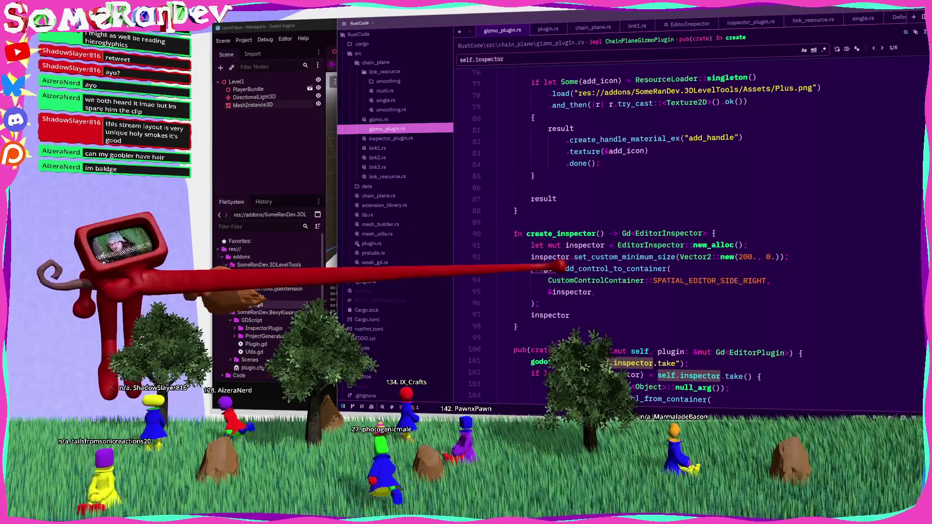
{"action": "double_click", "coordinate": [549, 269]}
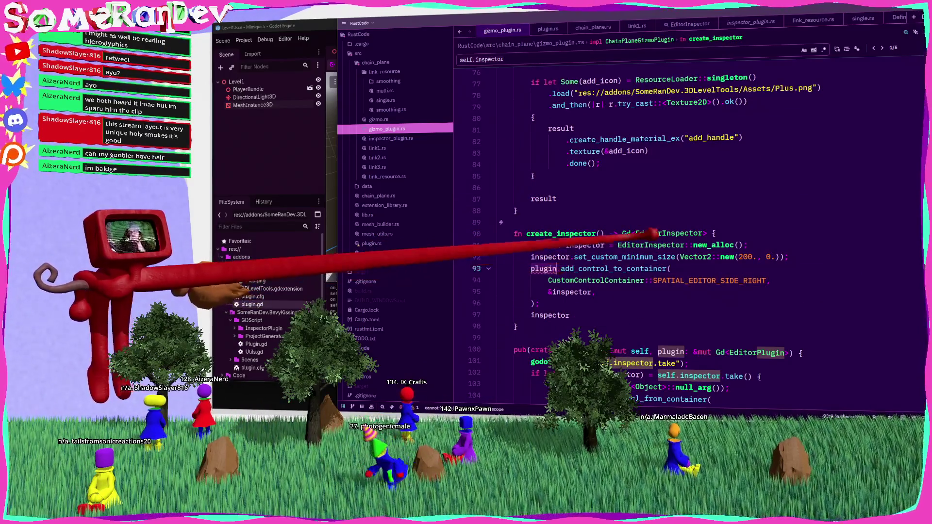
{"action": "scroll", "coordinate": [583, 262], "scroll_direction": "up", "scroll_amount": 6}
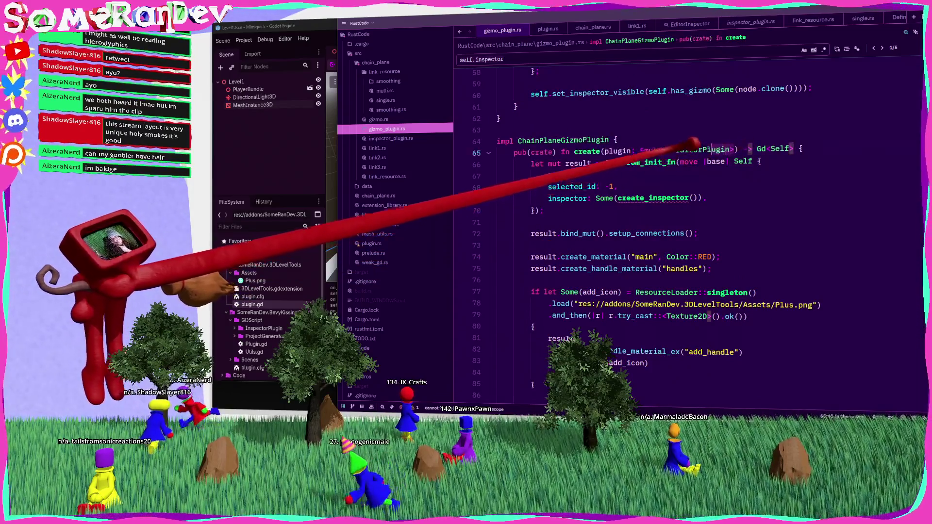
Pass plugin to the create_inspector call and move the create_inspector function below destroy.
{"action": "left_click_drag", "start_coordinate": [736, 150], "coordinate": [605, 151]}
{"action": "left_click", "coordinate": [693, 198]}
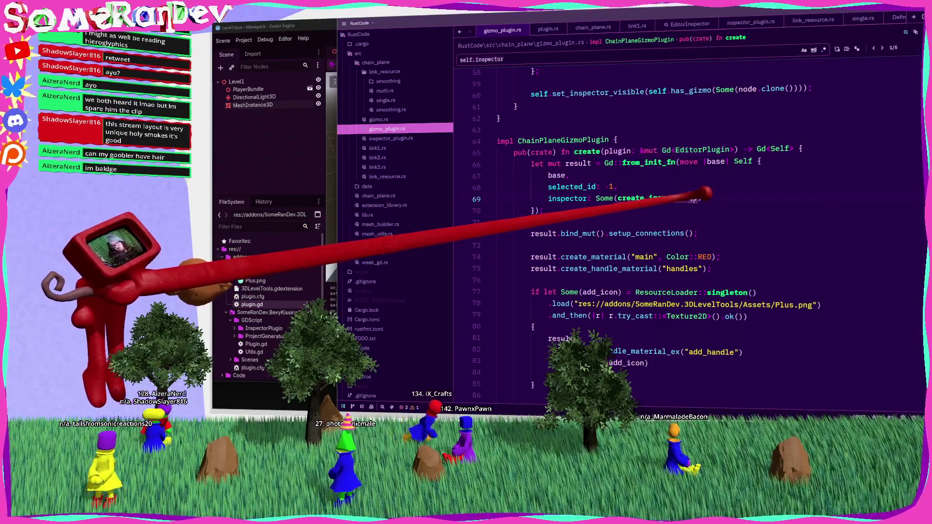
{"action": "type", "text": "plugin"}
{"action": "key", "text": "Escape"}
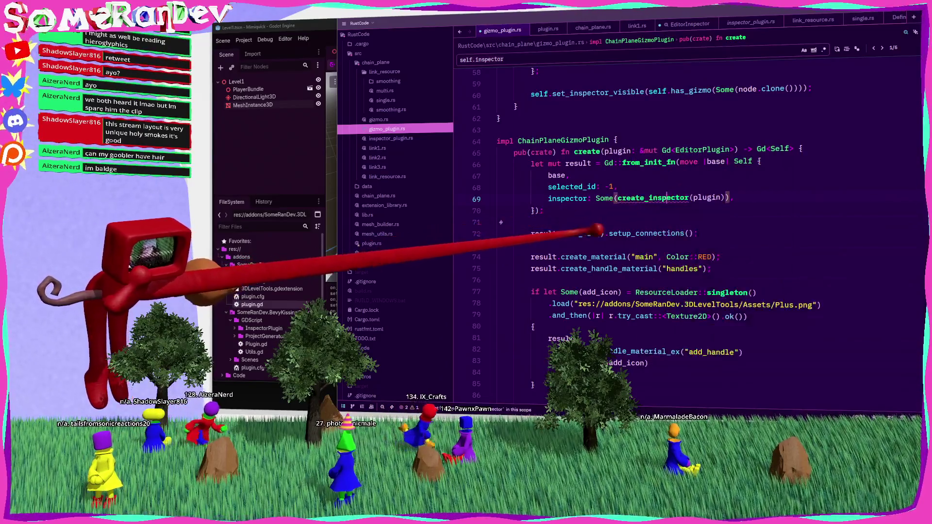
{"action": "key", "text": "F12"}
{"action": "key", "text": "alt+shift+Right"}
{"action": "key", "text": "alt+shift+Right"}
{"action": "key", "text": "alt+shift+Right"}
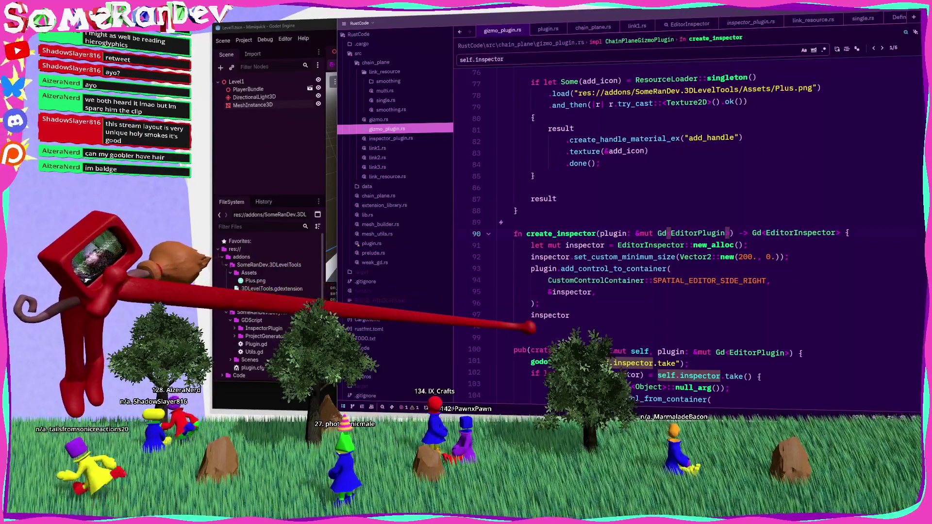
{"action": "key", "text": "Delete"}
{"action": "key", "text": "shift+Down"}
{"action": "key", "text": "alt+Down"}
{"action": "key", "text": "alt+Down"}
{"action": "key", "text": "alt+Down"}
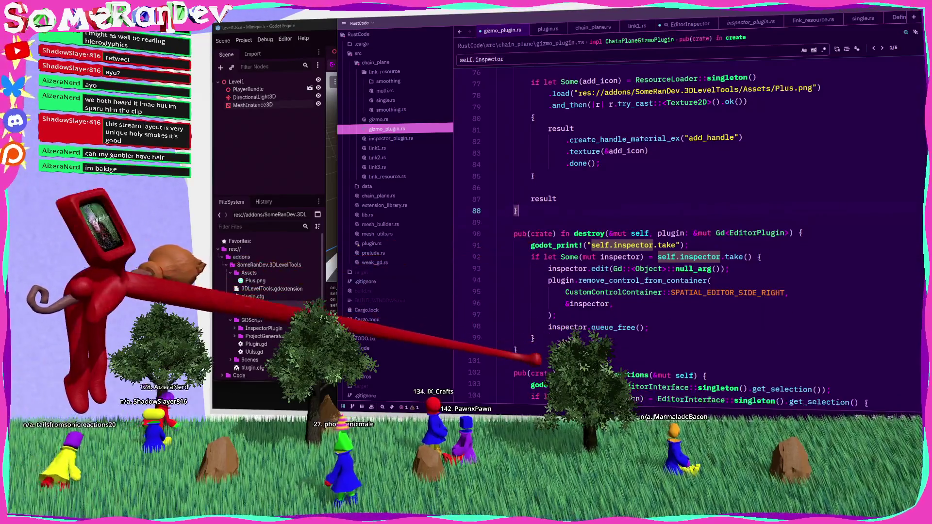
{"action": "scroll", "coordinate": [680, 233], "scroll_direction": "up", "scroll_amount": 5}
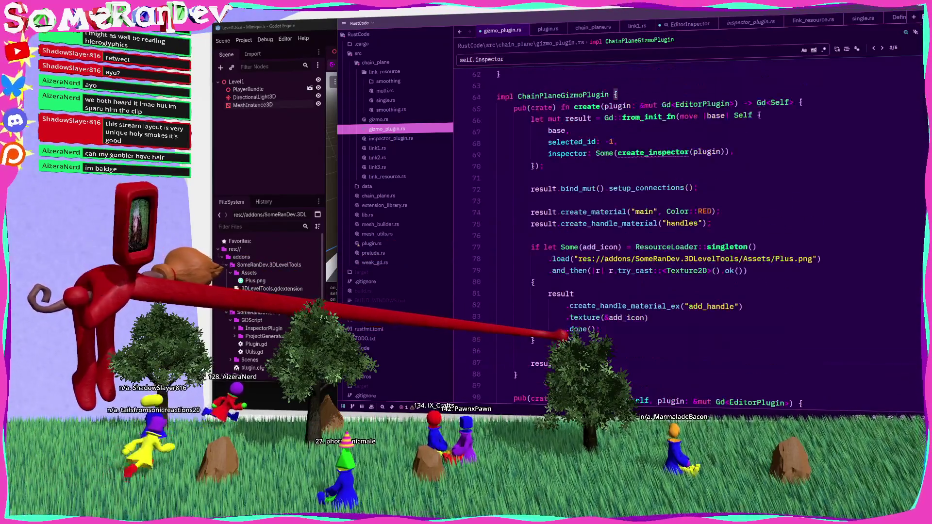
{"action": "key", "text": "ctrl+v"}
{"action": "key", "text": "ctrl+s"}
Set the struct literal's inspector field in create to None instead of calling create_inspector.
{"action": "scroll", "coordinate": [680, 233], "scroll_direction": "up", "scroll_amount": 5}
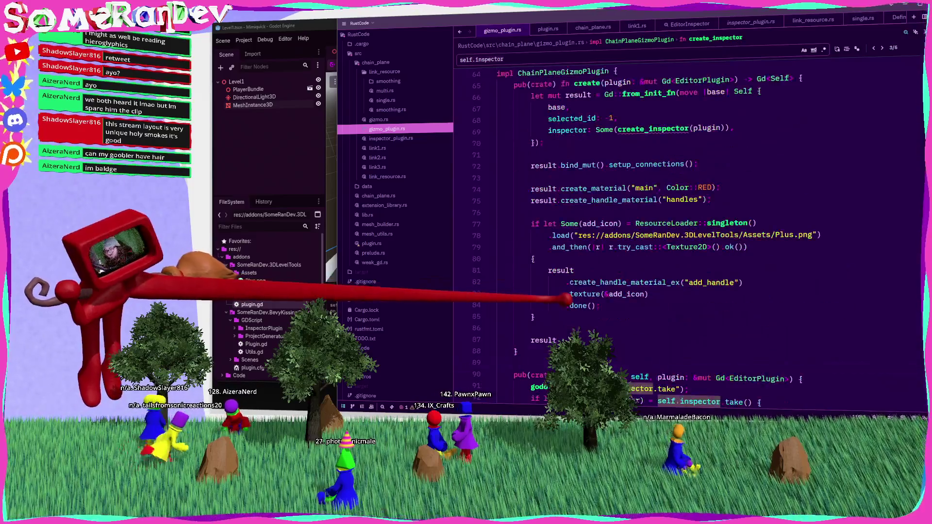
{"action": "left_click", "coordinate": [618, 129]}
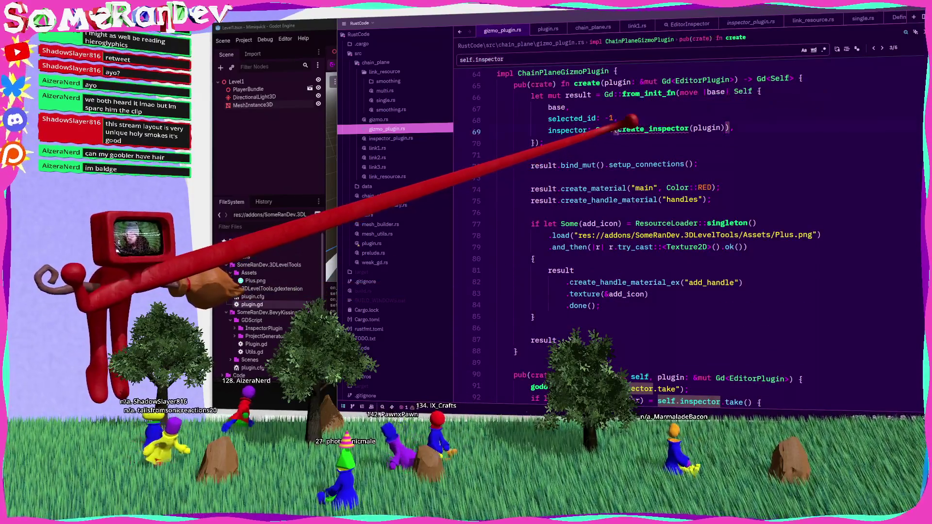
{"action": "type", "text": "self."}
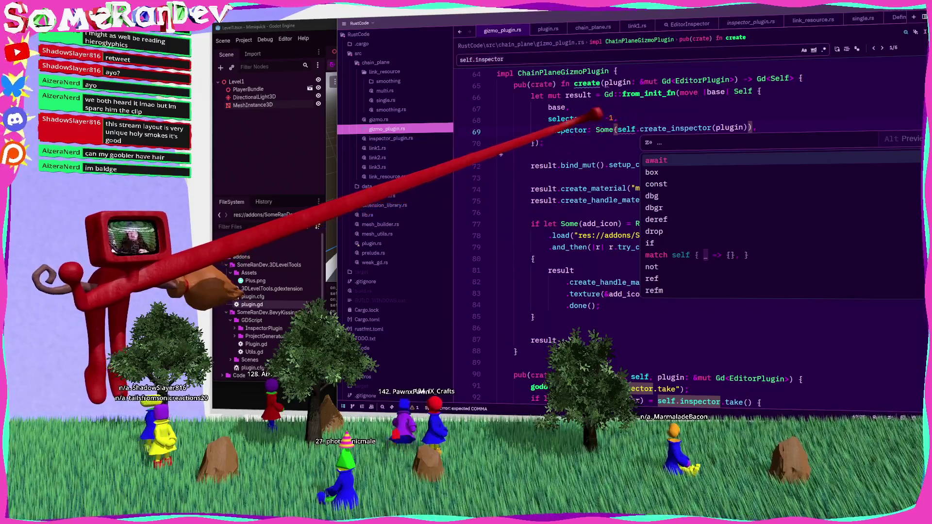
{"action": "left_click", "coordinate": [543, 143]}
{"action": "mouse_move", "coordinate": [640, 118]}
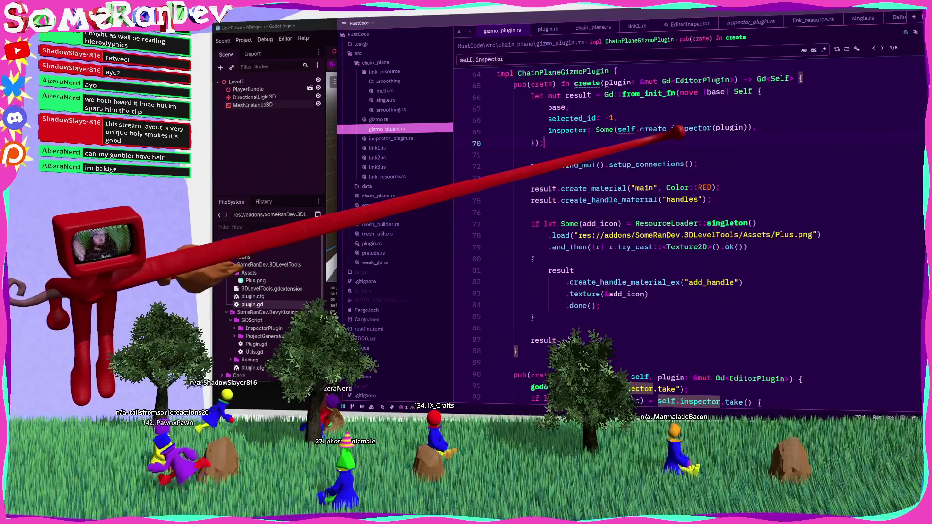
{"action": "left_click_drag", "start_coordinate": [752, 128], "coordinate": [602, 128]}
{"action": "type", "text": "N"}
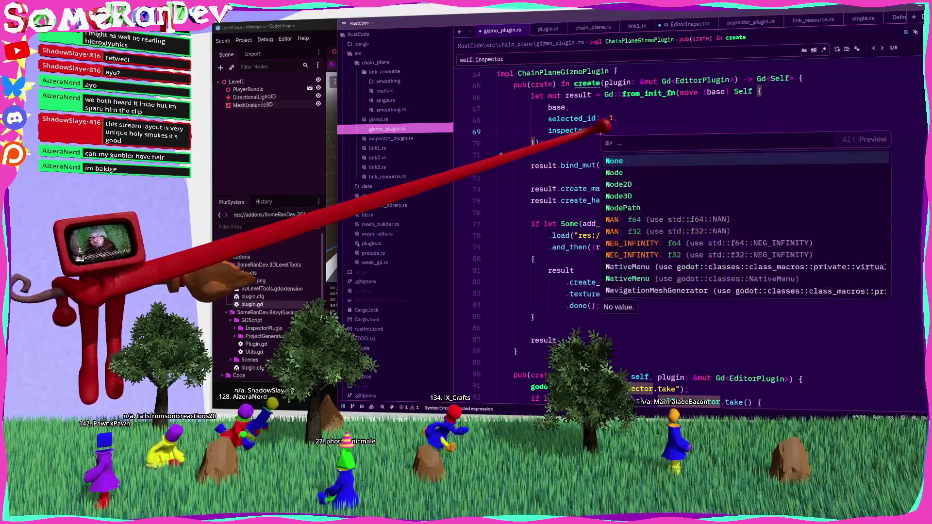
{"action": "type", "text": "one,"}
{"action": "left_click", "coordinate": [544, 143]}
Call create_inspector after the struct literal through result.bind_mut().
{"action": "key", "text": "Return"}
{"action": "key", "text": "Return"}
{"action": "type", "text": "Some(self.create_inspector(plugin))"}
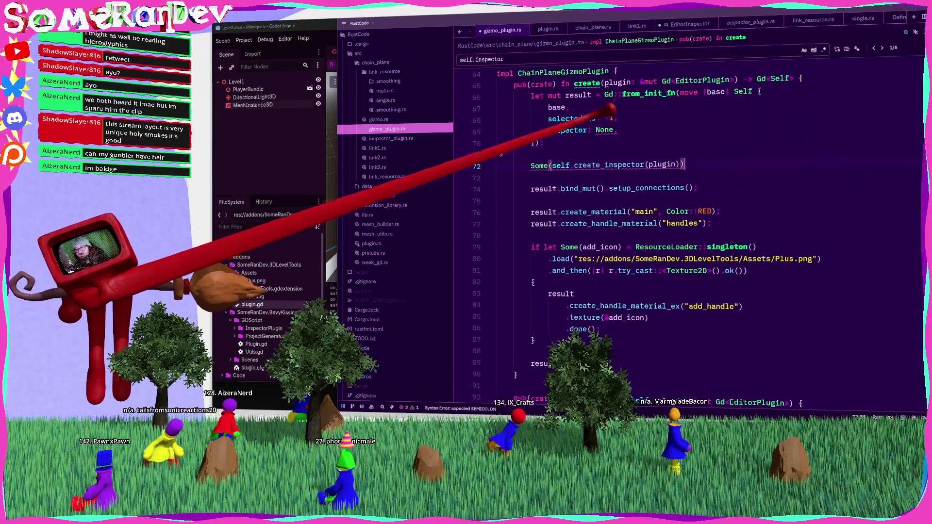
{"action": "left_click", "coordinate": [583, 95]}
{"action": "left_click_drag", "start_coordinate": [571, 165], "coordinate": [531, 166]}
{"action": "type", "text": "result."}
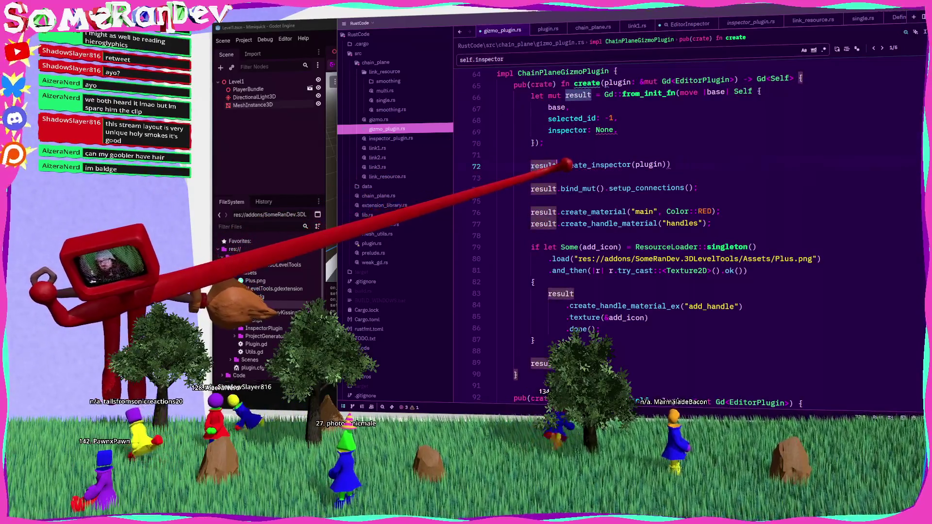
{"action": "type", "text": "bind_mut"}
{"action": "key", "text": "Return"}
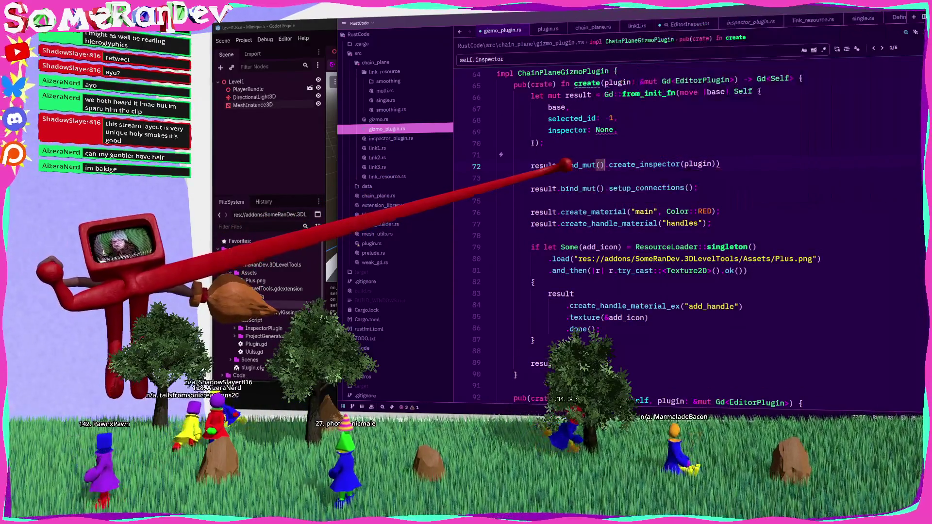
{"action": "key", "text": "End"}
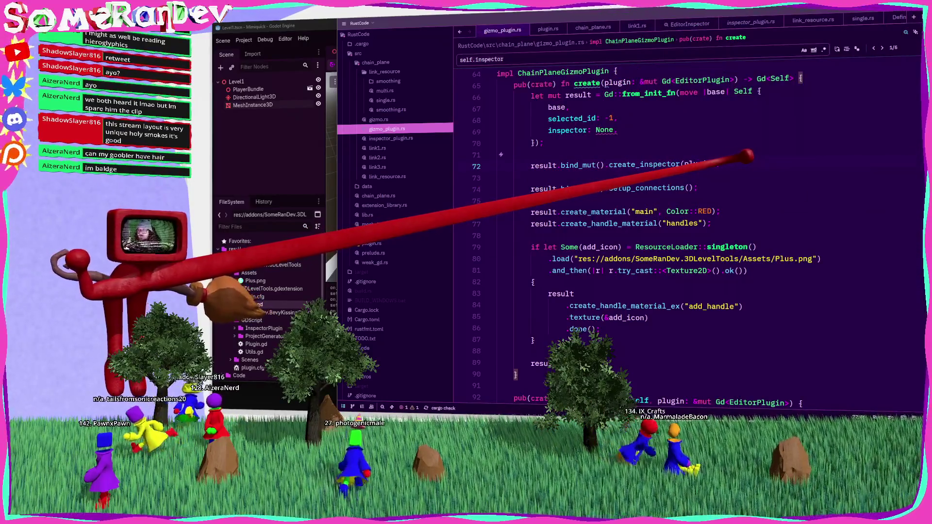
{"action": "scroll", "coordinate": [680, 233], "scroll_direction": "down", "scroll_amount": 7}
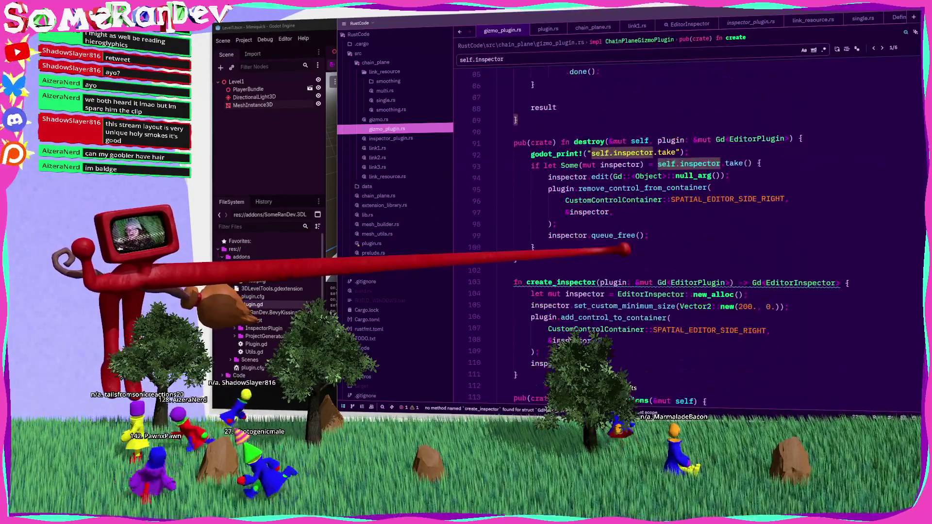
Make create_inspector take &mut self, store Some(inspector) in self.inspector, and drop the return type.
{"action": "type", "text": "mut"}
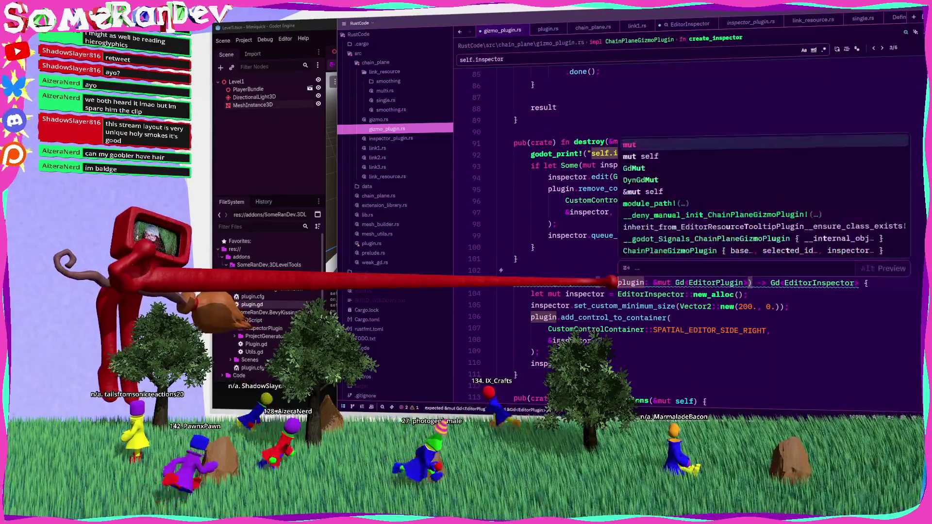
{"action": "type", "text": " self, plugin: &mut Gd<EditorPlugin>) {"}
{"action": "left_click", "coordinate": [632, 282]}
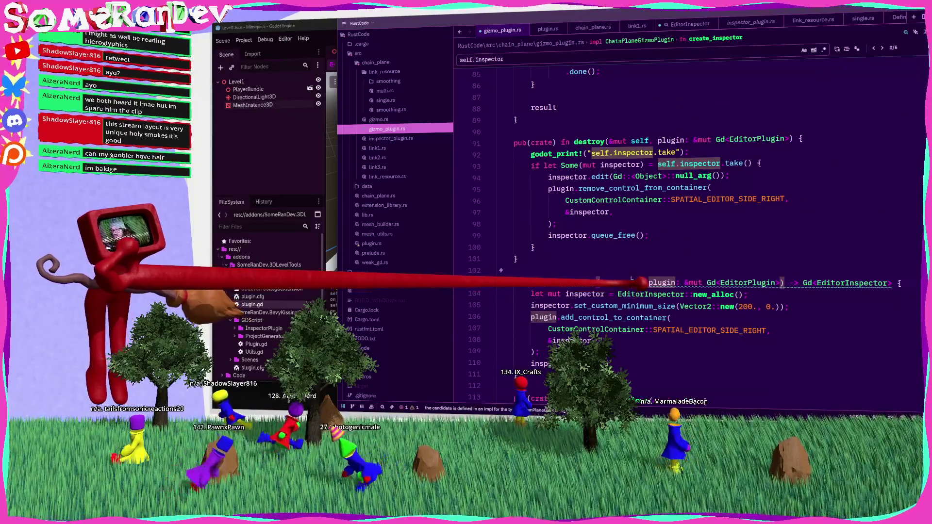
{"action": "type", "text": "self.inspector"}
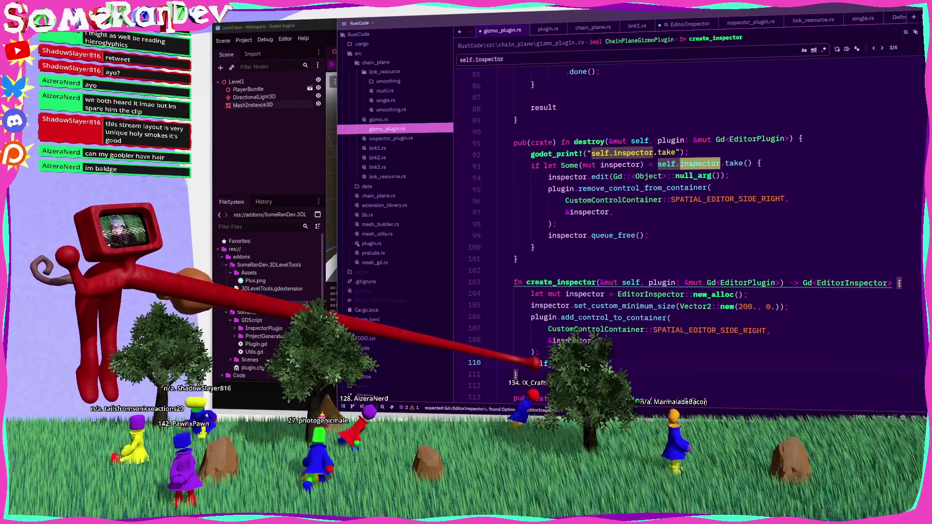
{"action": "type", "text": " = Some(in"}
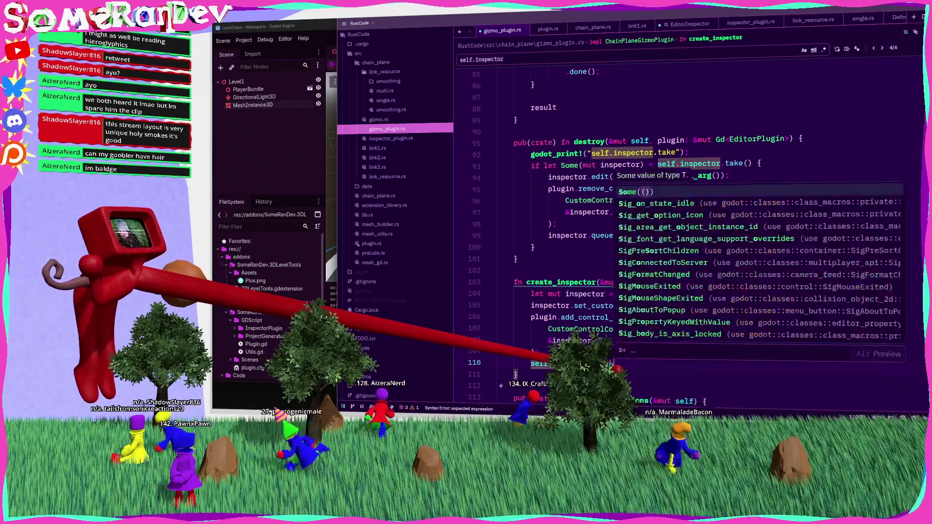
{"action": "type", "text": "spector);"}
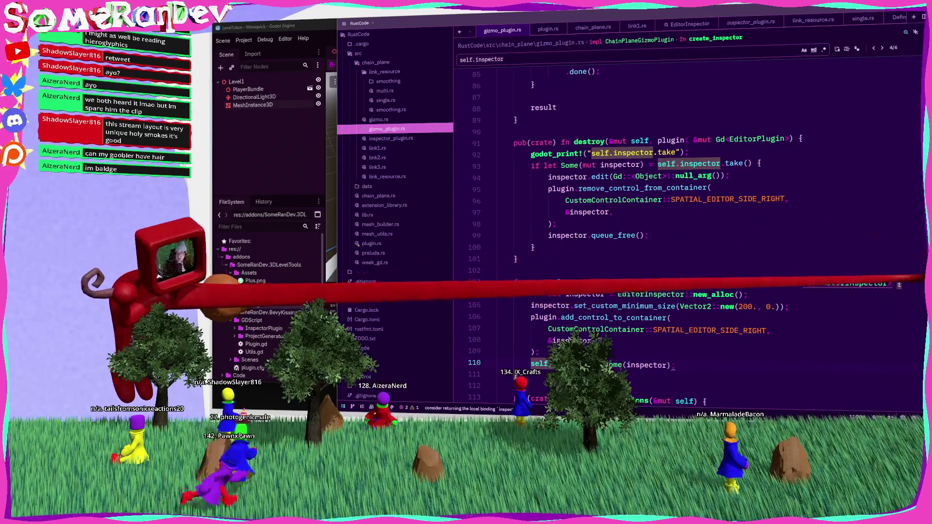
{"action": "left_click_drag", "start_coordinate": [893, 283], "coordinate": [820, 282]}
{"action": "key", "text": "BackSpace"}
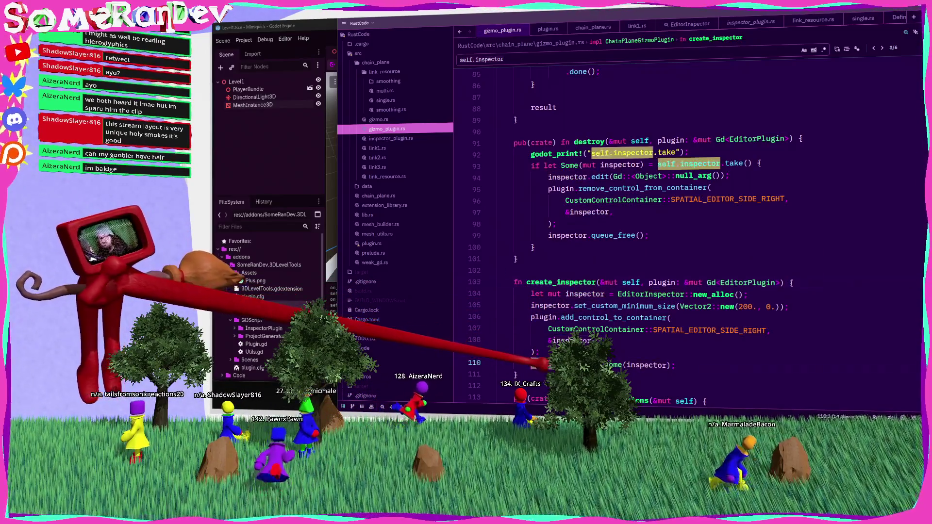
Add an early return to create_inspector when self.inspector.is_some().
{"action": "type", "text": "ifself.inspector.is_some() {"}
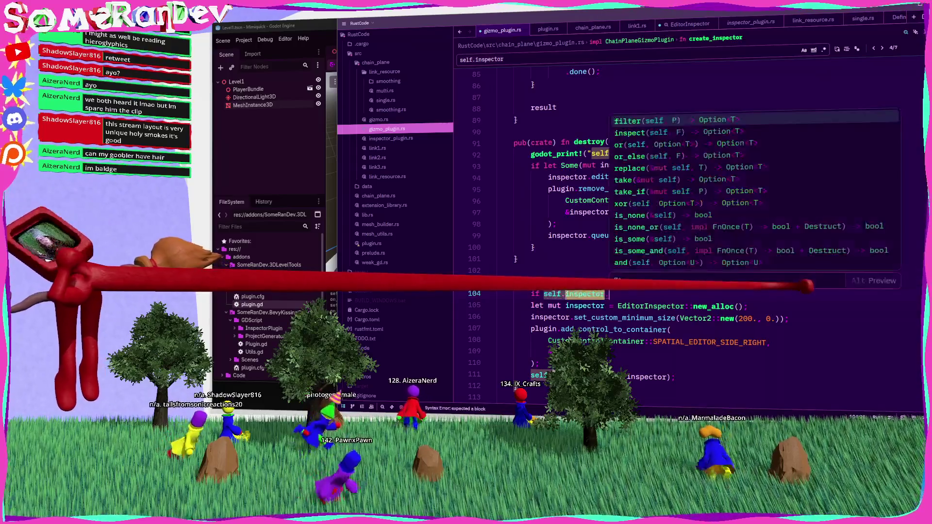
{"action": "key", "text": "Return"}
{"action": "type", "text": "return;"}
{"action": "key", "text": "Return"}
{"action": "key", "text": "BackSpace"}
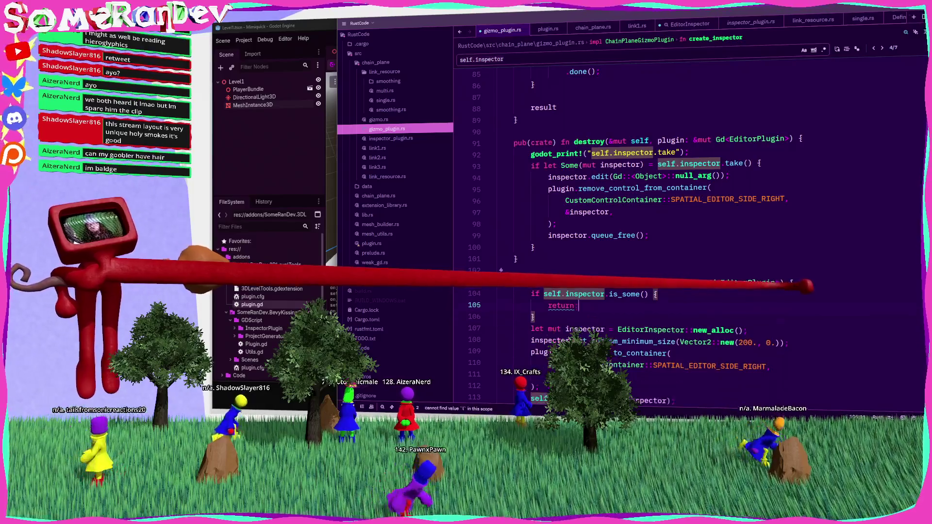
{"action": "scroll", "coordinate": [802, 281], "scroll_direction": "down", "scroll_amount": 3}
In set_inspector_visible, insert an `if self.inspector.is_none() {}` line above the inspector lookup.
{"action": "double_click", "coordinate": [566, 177]}
{"action": "scroll", "coordinate": [719, 258], "scroll_direction": "down", "scroll_amount": 20}
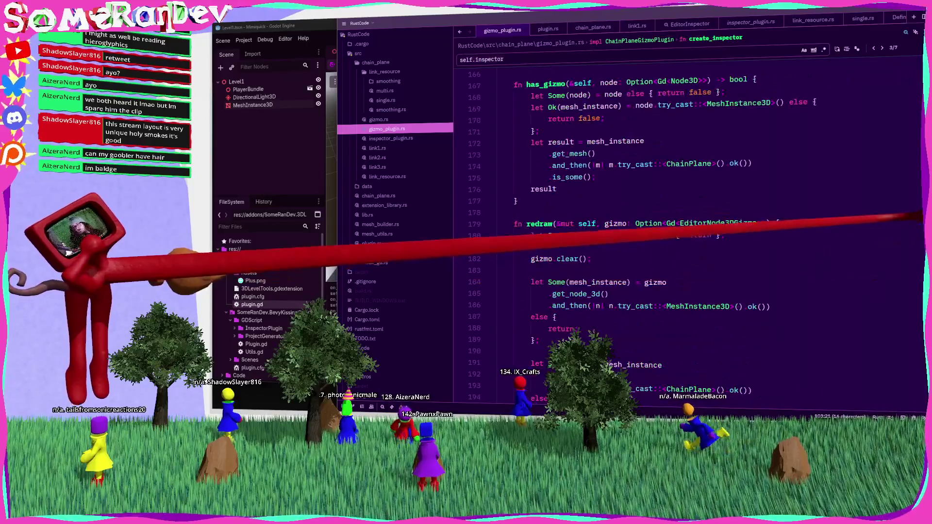
{"action": "scroll", "coordinate": [680, 233], "scroll_direction": "down", "scroll_amount": 18}
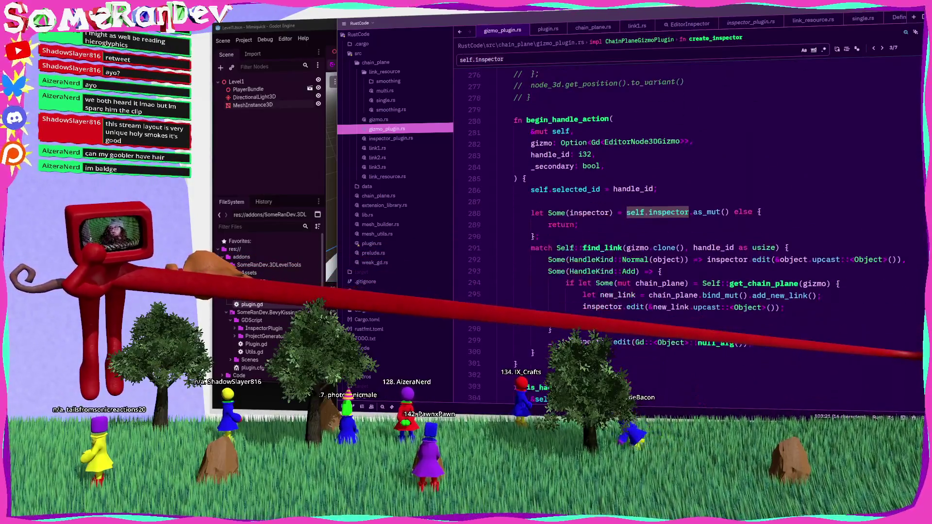
{"action": "scroll", "coordinate": [680, 233], "scroll_direction": "up", "scroll_amount": 20}
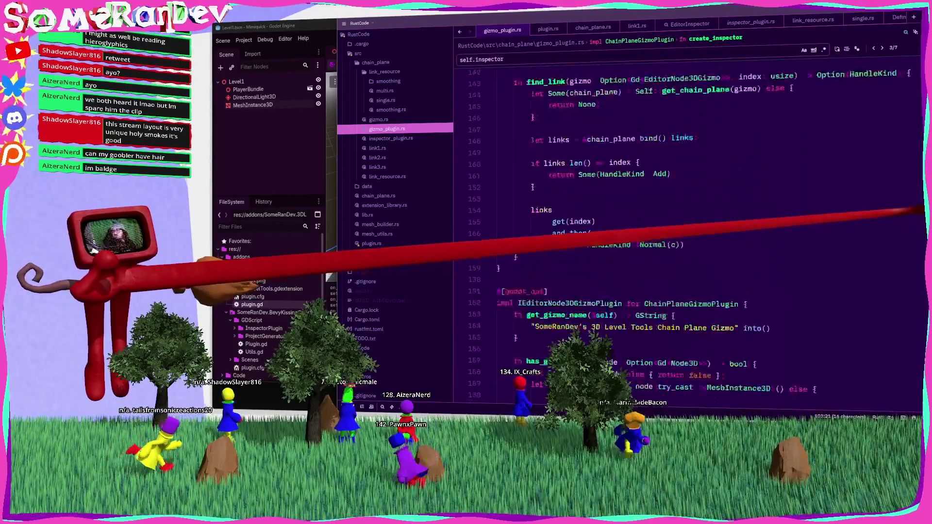
{"action": "scroll", "coordinate": [680, 233], "scroll_direction": "up", "scroll_amount": 6}
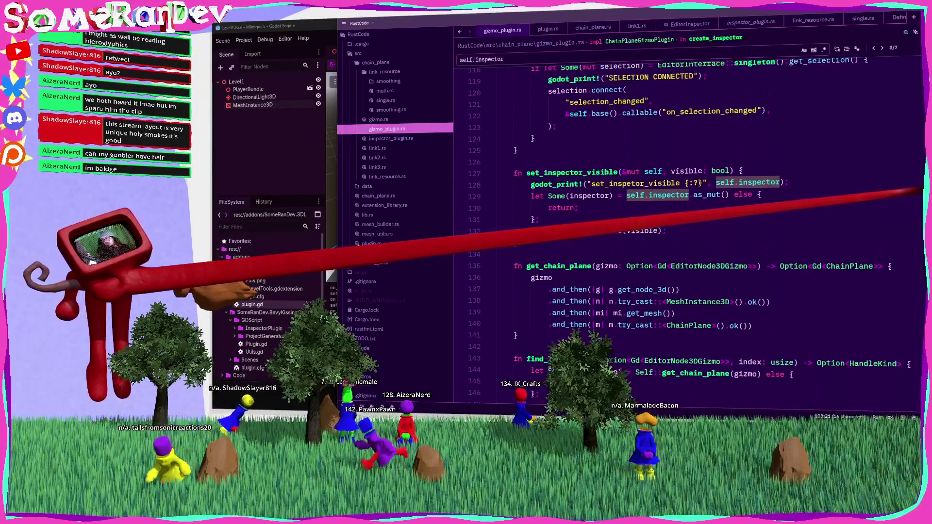
{"action": "key", "text": "ctrl+shift+Return"}
{"action": "type", "text": "if "}
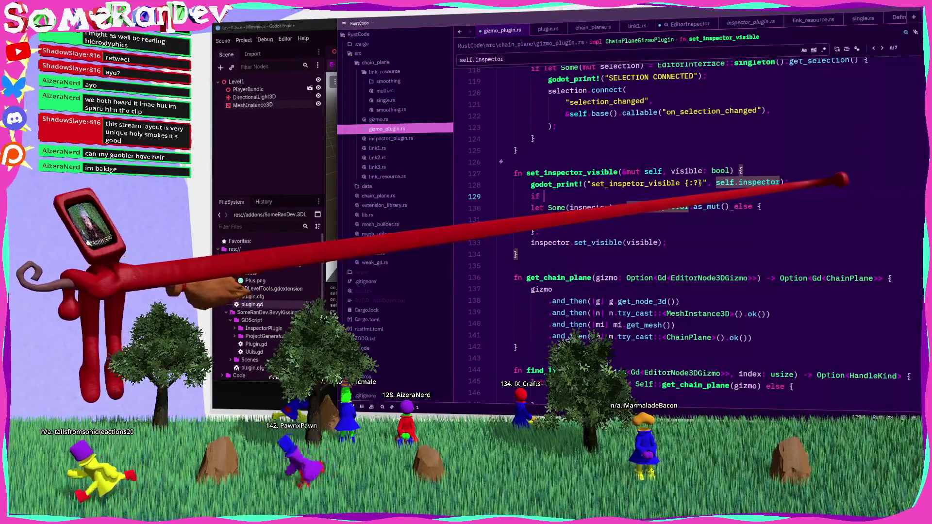
{"action": "type", "text": "self.inspector"}
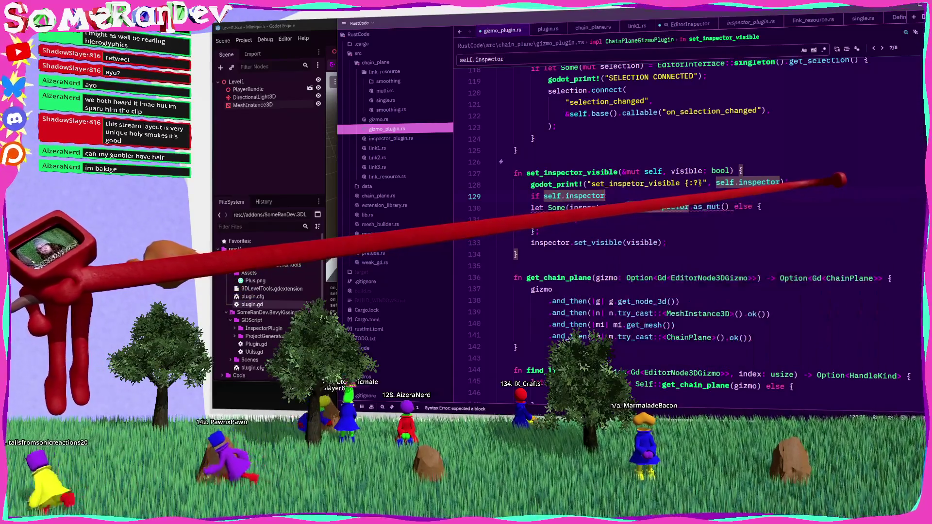
{"action": "type", "text": ".is_none() {"}
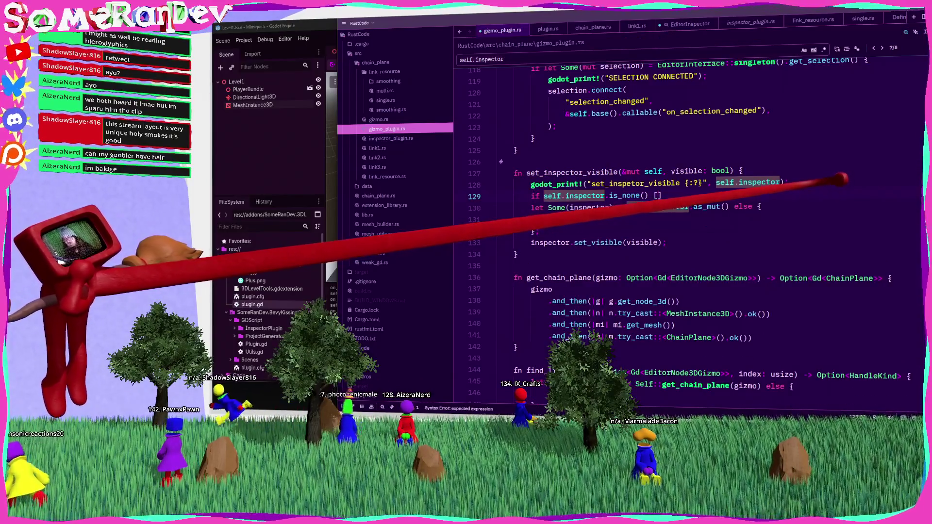
{"action": "type", "text": "}"}
Inside the new is_none block, add a self.create_inspector() call using autocomplete.
{"action": "left_click", "coordinate": [748, 183]}
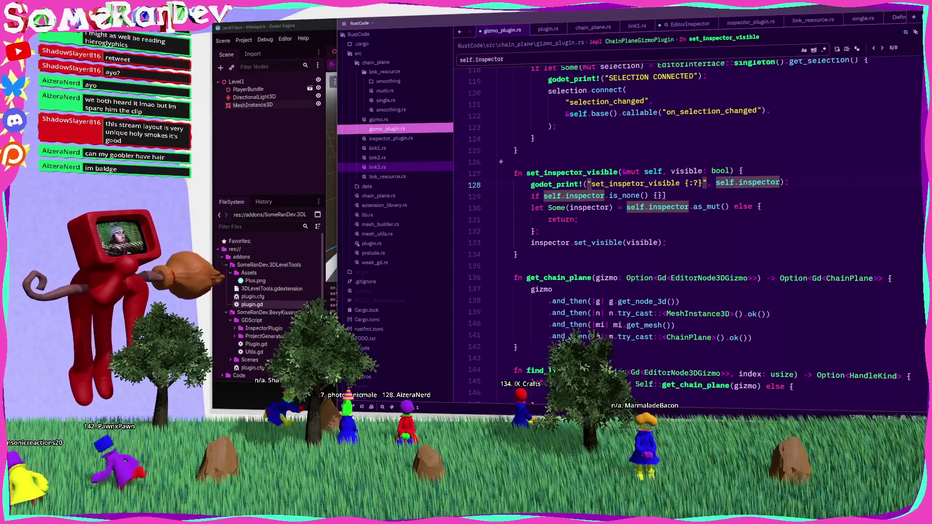
{"action": "left_click", "coordinate": [687, 194]}
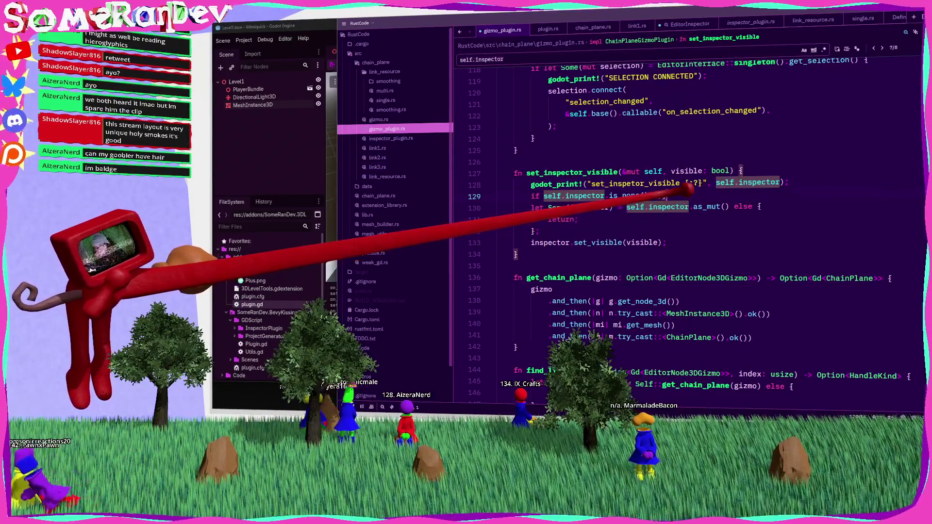
{"action": "type", "text": "{"}
{"action": "key", "text": "Return"}
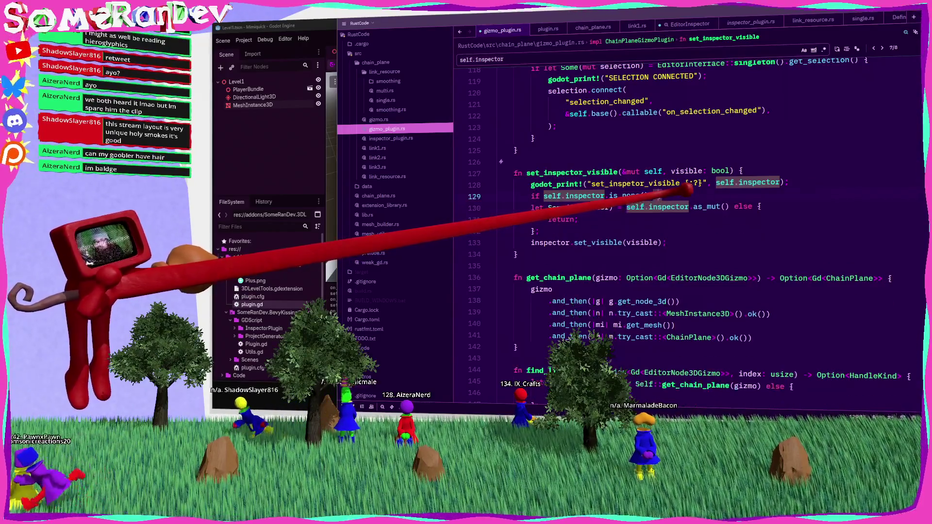
{"action": "type", "text": "self.create"}
{"action": "key", "text": "Return"}
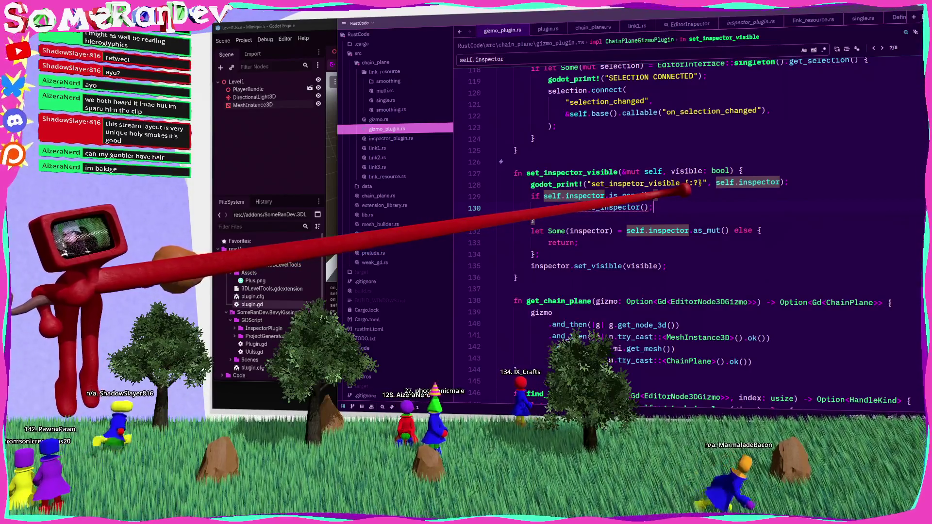
{"action": "scroll", "coordinate": [685, 191], "scroll_direction": "up", "scroll_amount": 20}
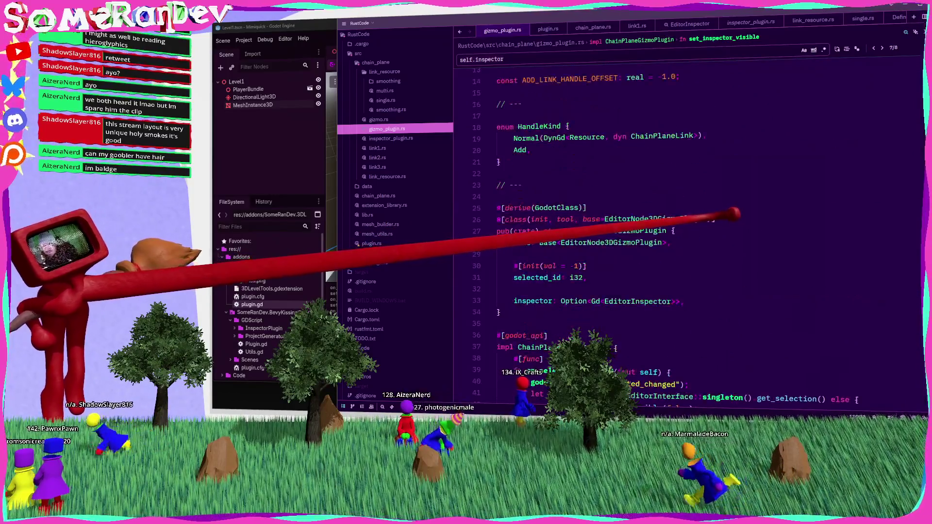
{"action": "scroll", "coordinate": [685, 233], "scroll_direction": "down", "scroll_amount": 20}
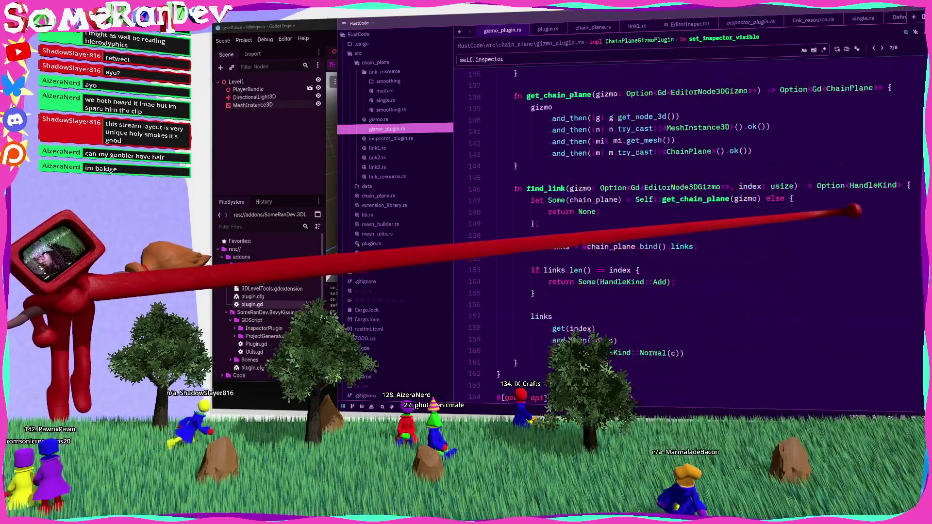
{"action": "scroll", "coordinate": [685, 233], "scroll_direction": "down", "scroll_amount": 20}
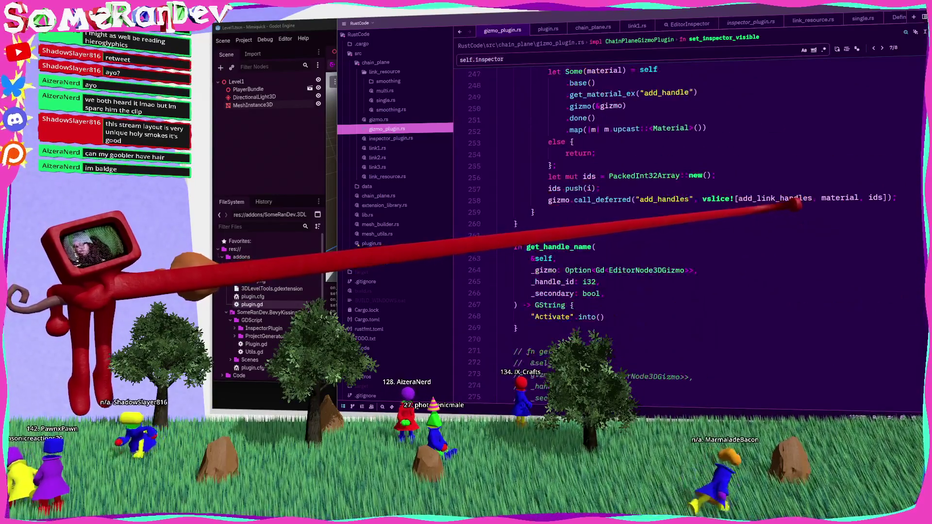
{"action": "scroll", "coordinate": [685, 233], "scroll_direction": "down", "scroll_amount": 1}
{"action": "scroll", "coordinate": [685, 233], "scroll_direction": "up", "scroll_amount": 20}
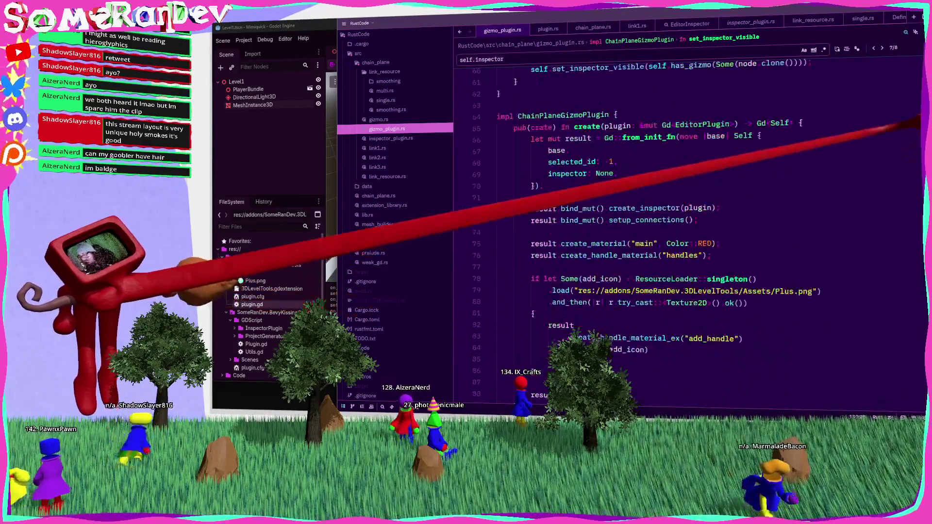
{"action": "scroll", "coordinate": [685, 233], "scroll_direction": "down", "scroll_amount": 8}
{"action": "scroll", "coordinate": [684, 233], "scroll_direction": "up", "scroll_amount": 6}
{"action": "scroll", "coordinate": [685, 233], "scroll_direction": "down", "scroll_amount": 3}
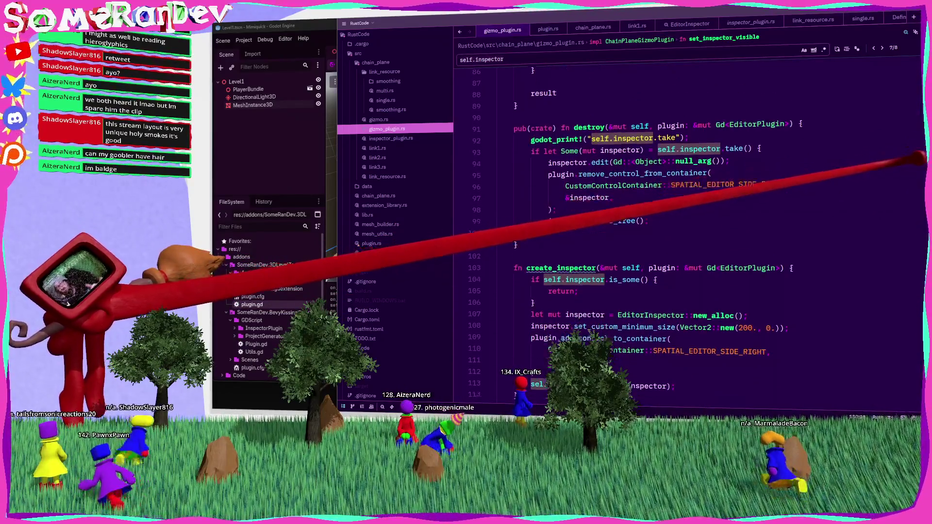
{"action": "scroll", "coordinate": [685, 233], "scroll_direction": "down", "scroll_amount": 8}
{"action": "scroll", "coordinate": [685, 233], "scroll_direction": "up", "scroll_amount": 3}
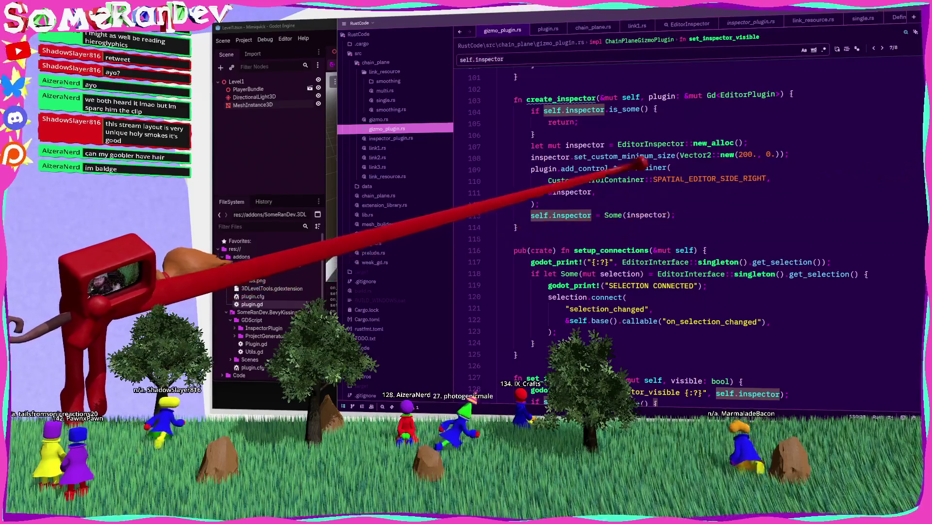
{"action": "scroll", "coordinate": [684, 234], "scroll_direction": "down", "scroll_amount": 20}
{"action": "scroll", "coordinate": [685, 233], "scroll_direction": "down", "scroll_amount": 6}
{"action": "scroll", "coordinate": [685, 233], "scroll_direction": "up", "scroll_amount": 16}
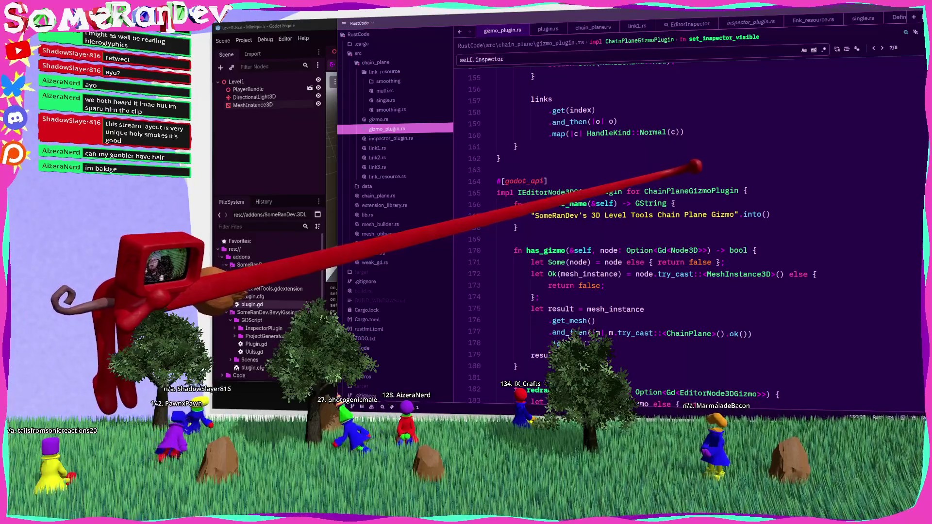
{"action": "scroll", "coordinate": [685, 233], "scroll_direction": "up", "scroll_amount": 4}
{"action": "scroll", "coordinate": [684, 233], "scroll_direction": "up", "scroll_amount": 8}
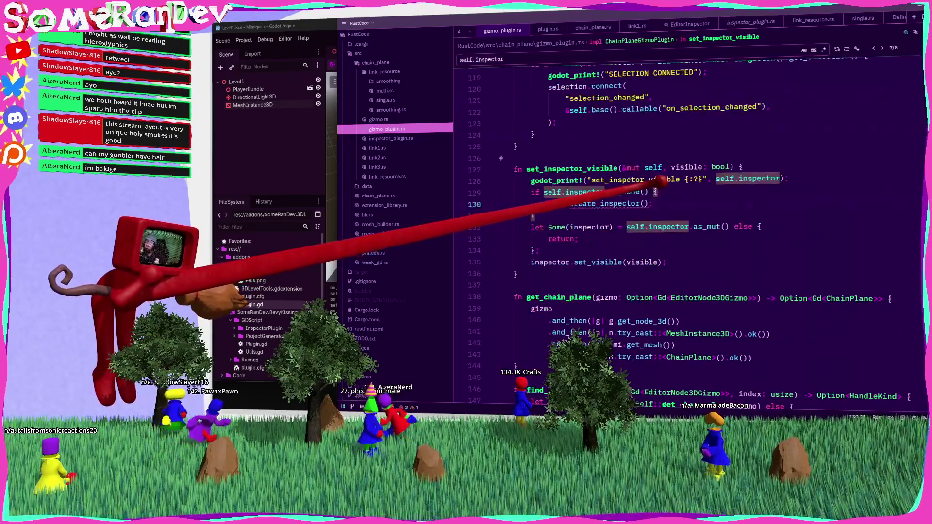
Add a line in the is_none block starting `self.base_mut().plu`, choosing base_mut from autocomplete.
{"action": "key", "text": "Return"}
{"action": "type", "text": "self."}
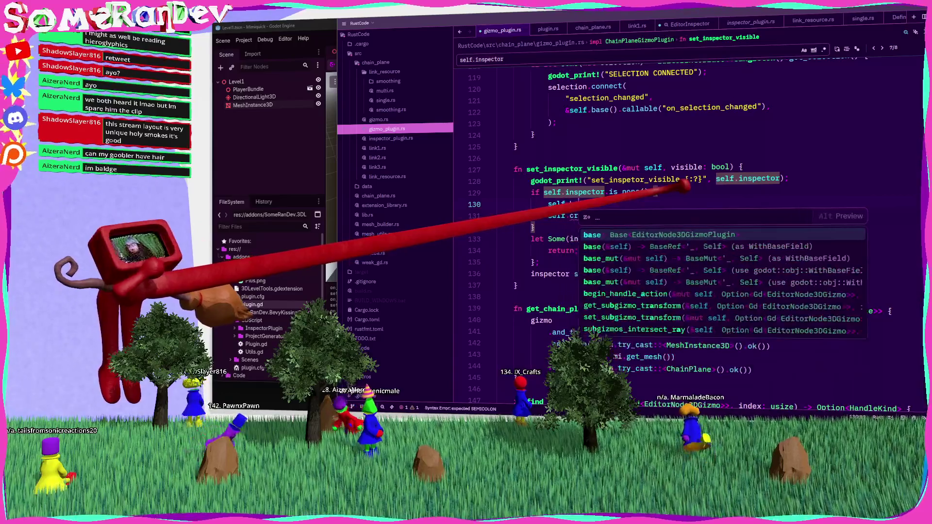
{"action": "type", "text": "base().get_plu"}
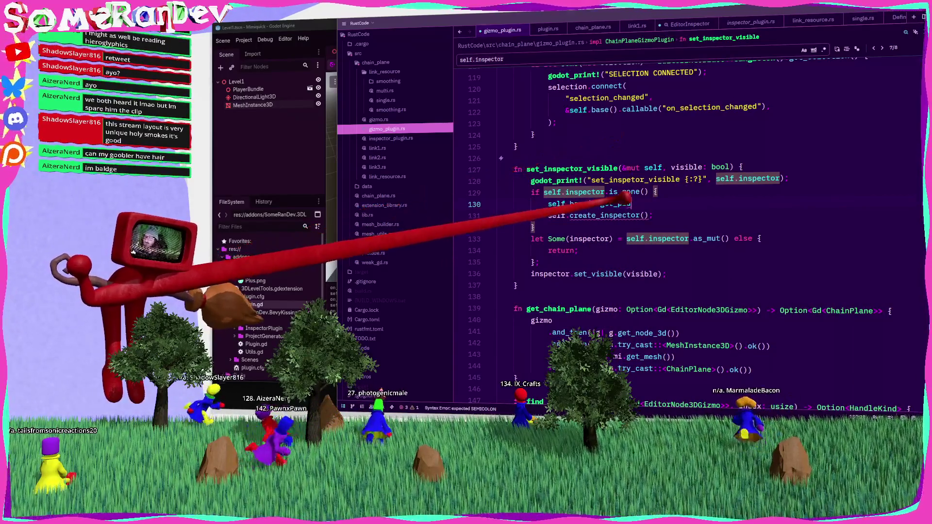
{"action": "key", "text": "shift+Home"}
{"action": "type", "text": "self.b"}
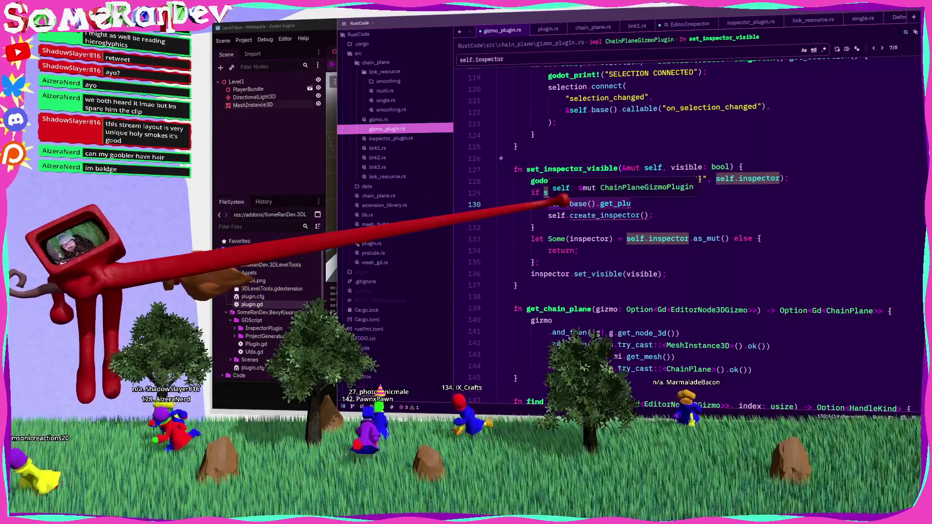
{"action": "key", "text": "Down"}
{"action": "key", "text": "Down"}
{"action": "key", "text": "Return"}
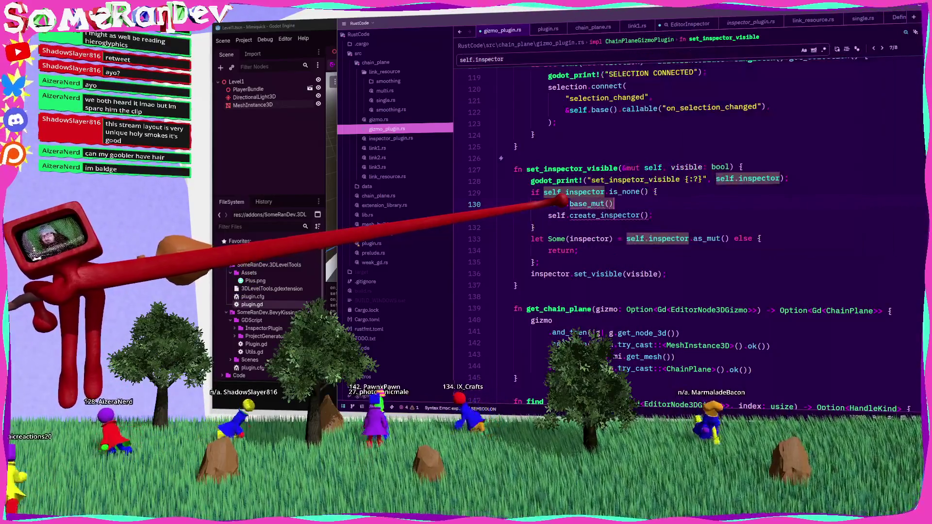
{"action": "type", "text": ".plu"}
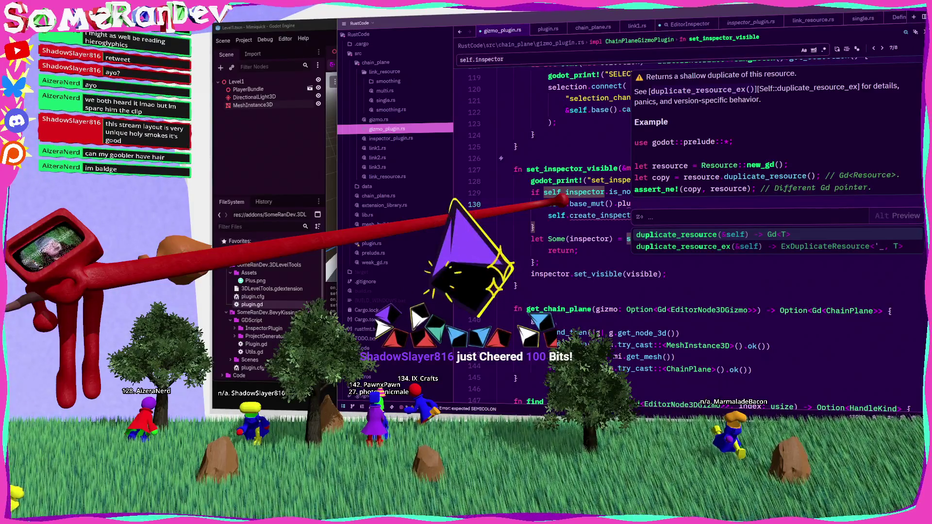
Close the completion popup, leaving the self.base_mut().plu line unfinished.
{"action": "key", "text": "Escape"}
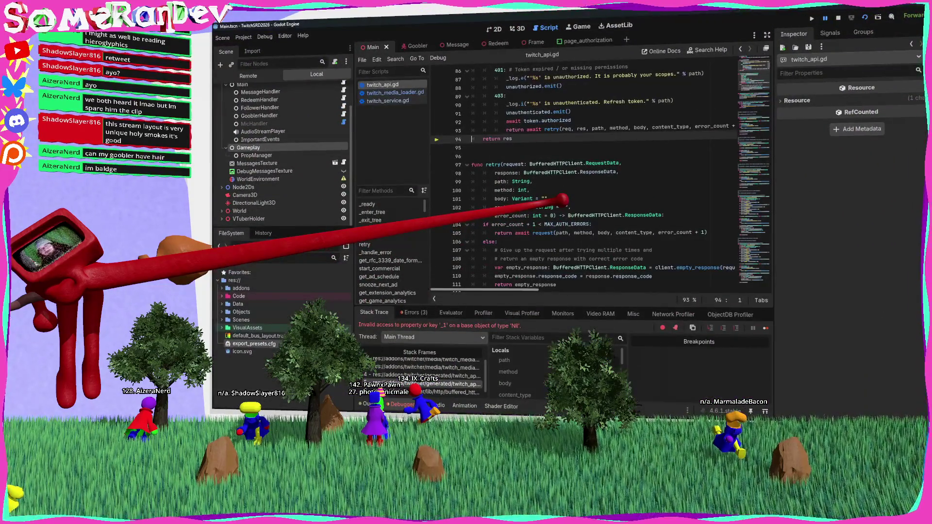
Enlarge the Debugger panel and inspect stack frames 3–7 in buffered_http_client.gd and twitch_api.gd.
{"action": "left_click_drag", "start_coordinate": [558, 307], "coordinate": [558, 206]}
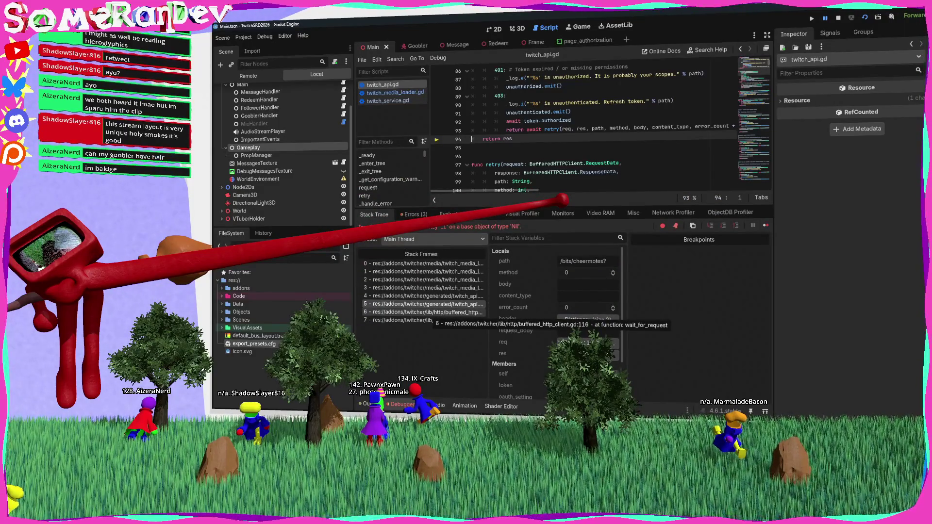
{"action": "left_click", "coordinate": [427, 313]}
{"action": "left_click", "coordinate": [427, 320]}
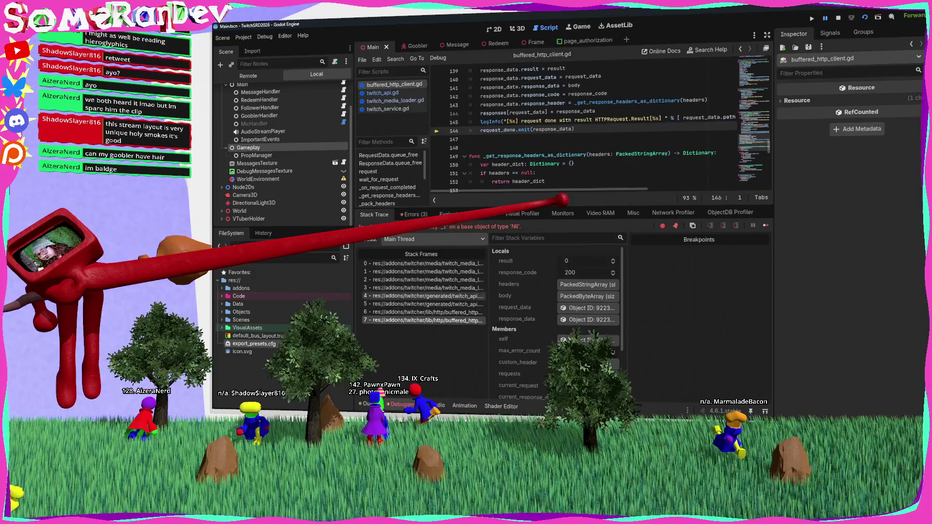
{"action": "left_click", "coordinate": [428, 304]}
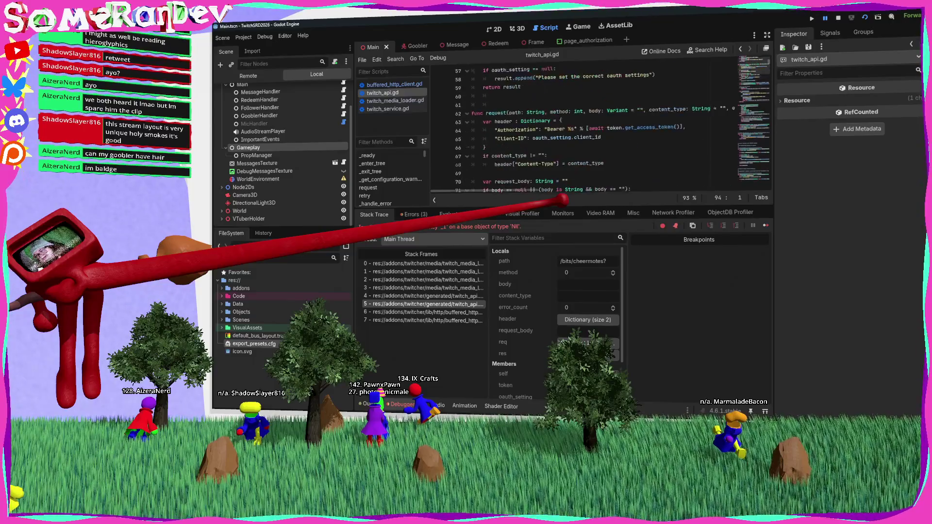
{"action": "left_click", "coordinate": [428, 295]}
{"action": "left_click", "coordinate": [427, 288]}
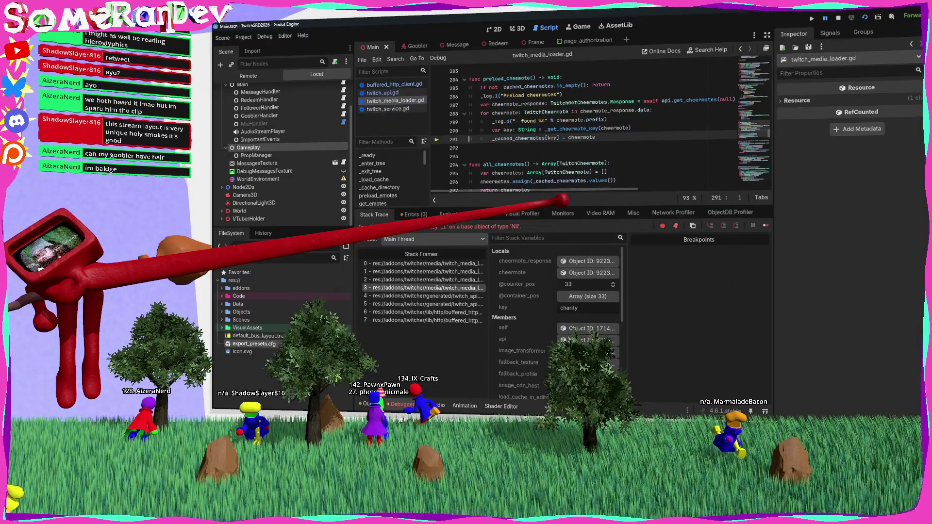
{"action": "left_click", "coordinate": [428, 296]}
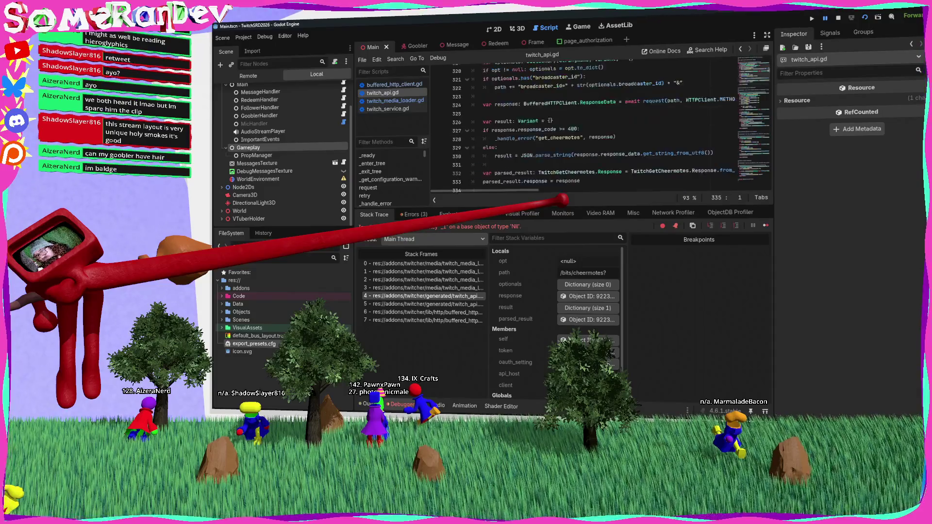
{"action": "scroll", "coordinate": [583, 127], "scroll_direction": "up", "scroll_amount": 2}
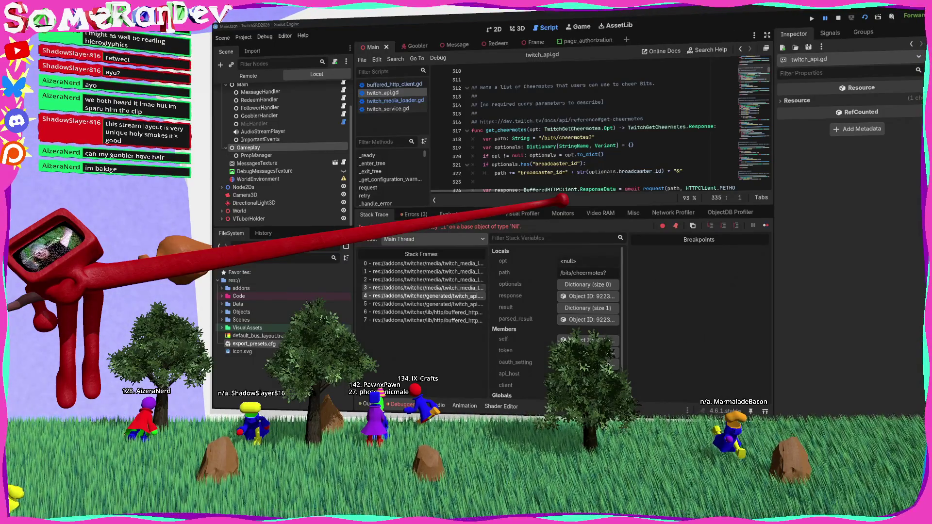
Examine _request_cheermote's cheermote.type code, then frames 1–3 up to preload_cheermote, and show Output.
{"action": "left_click", "coordinate": [423, 263]}
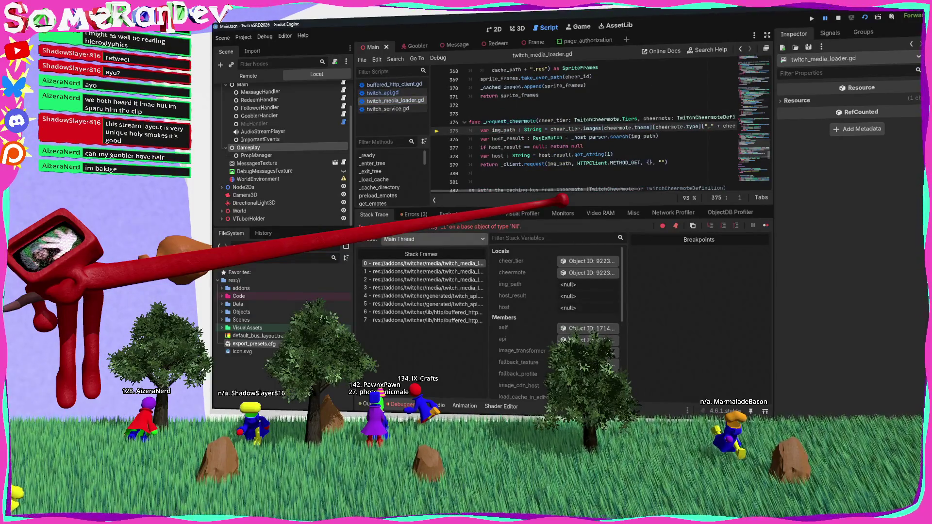
{"action": "scroll", "coordinate": [583, 132], "scroll_direction": "right", "scroll_amount": 3}
{"action": "scroll", "coordinate": [582, 131], "scroll_direction": "right", "scroll_amount": 2}
{"action": "mouse_move", "coordinate": [571, 128]}
{"action": "left_mouse_down"}
{"action": "mouse_move", "coordinate": [613, 128]}
{"action": "mouse_move", "coordinate": [550, 128]}
{"action": "left_mouse_up"}
{"action": "scroll", "coordinate": [583, 131], "scroll_direction": "left", "scroll_amount": 5}
{"action": "scroll", "coordinate": [583, 126], "scroll_direction": "up", "scroll_amount": 2}
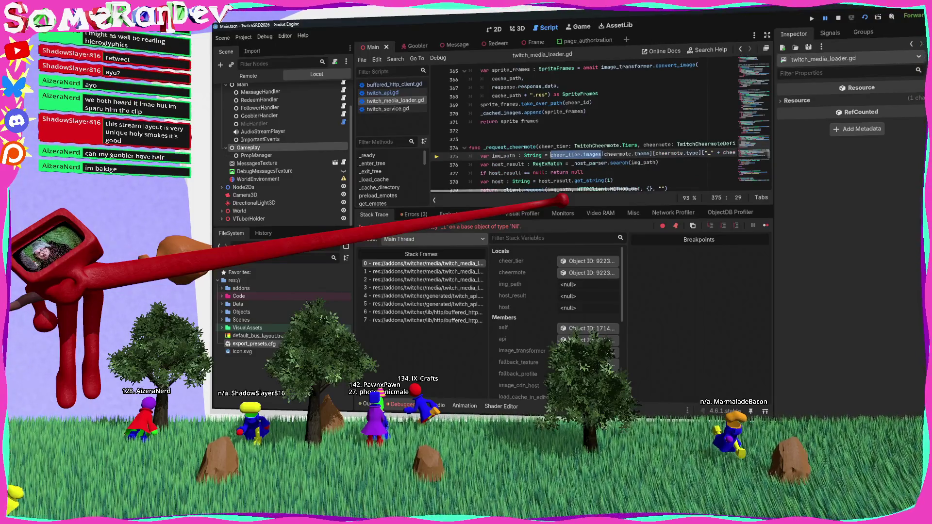
{"action": "double_click", "coordinate": [510, 146]}
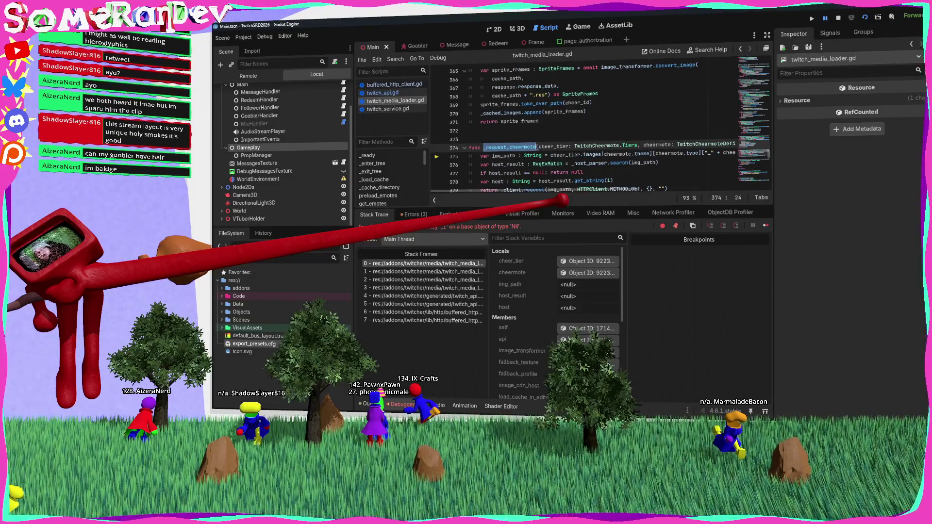
{"action": "left_click", "coordinate": [424, 271]}
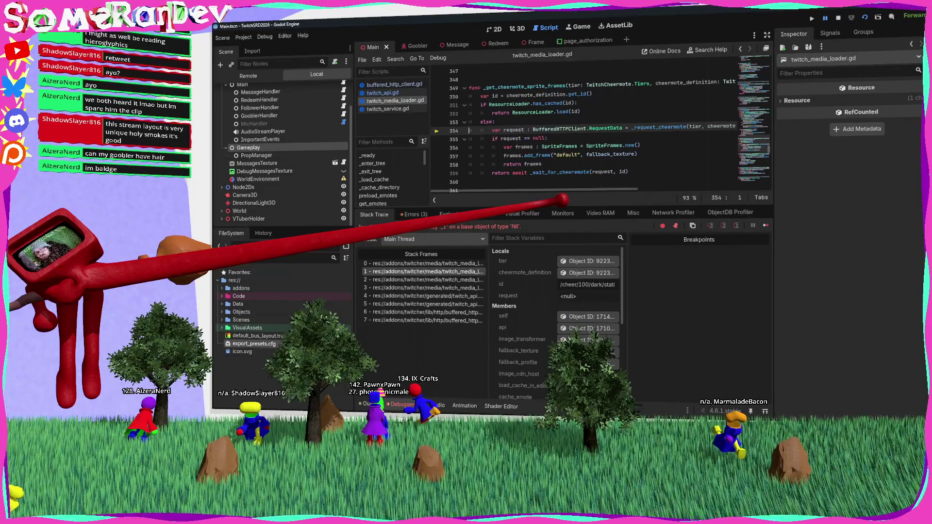
{"action": "left_click", "coordinate": [424, 280]}
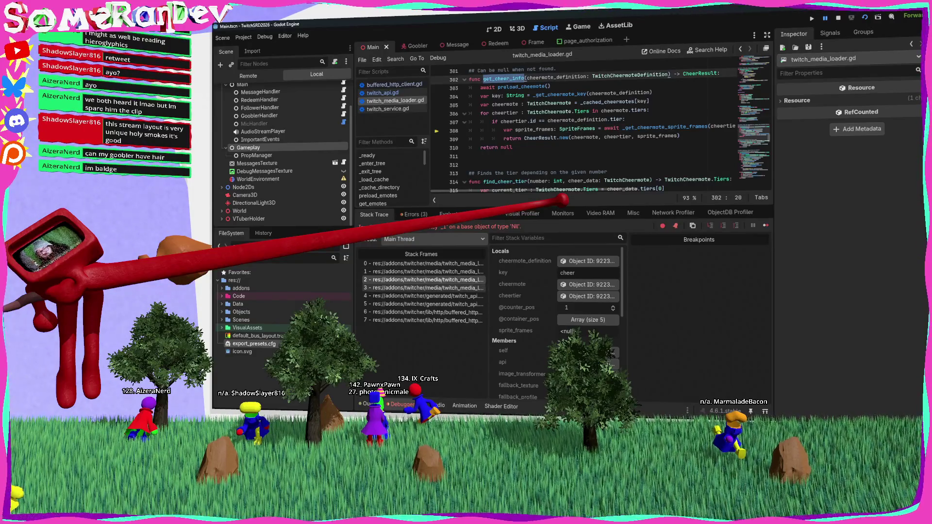
{"action": "left_click", "coordinate": [424, 288]}
{"action": "scroll", "coordinate": [600, 128], "scroll_direction": "up", "scroll_amount": 1}
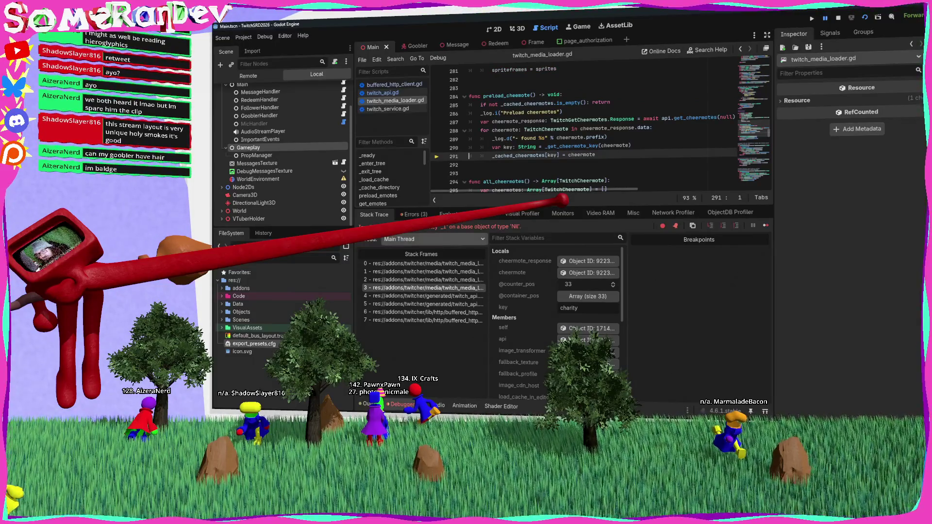
{"action": "key", "text": "alt+o"}
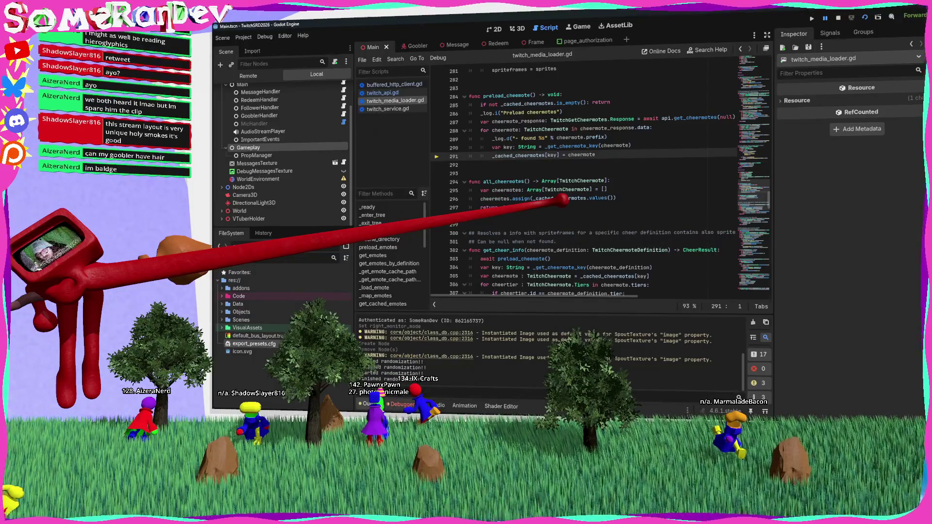
Bring the Debugger panel back into view in the Twitch project.
{"action": "key", "text": "alt+d"}
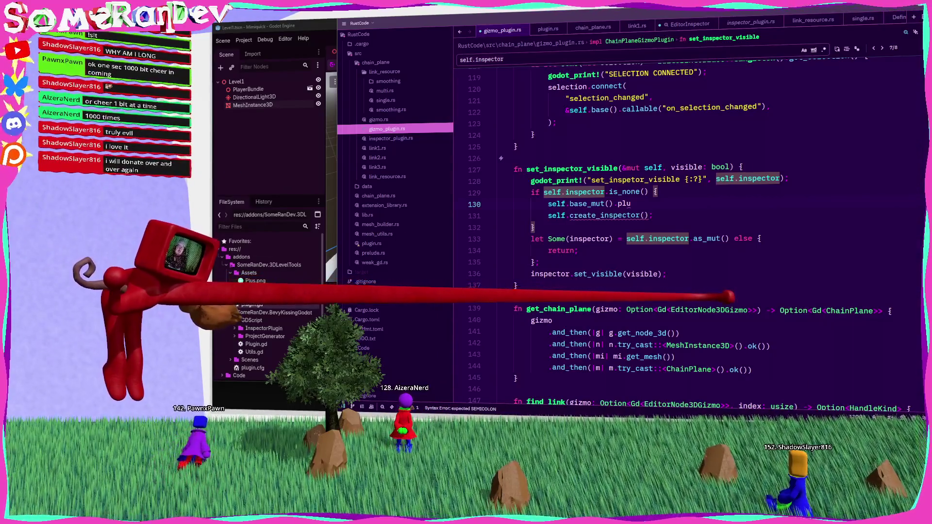
Read the create_inspector error, check the struct's inspector field, then switch to plugin.rs.
{"action": "mouse_move", "coordinate": [651, 212]}
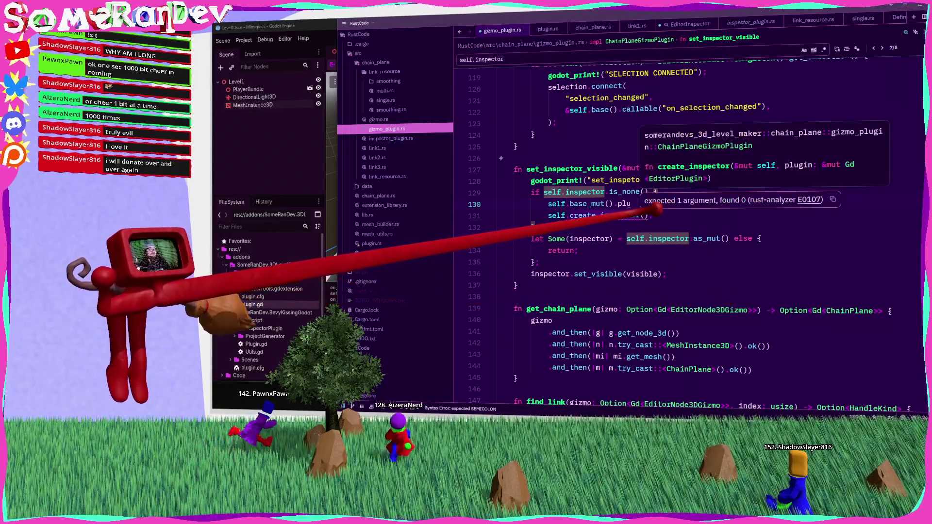
{"action": "mouse_move", "coordinate": [648, 191]}
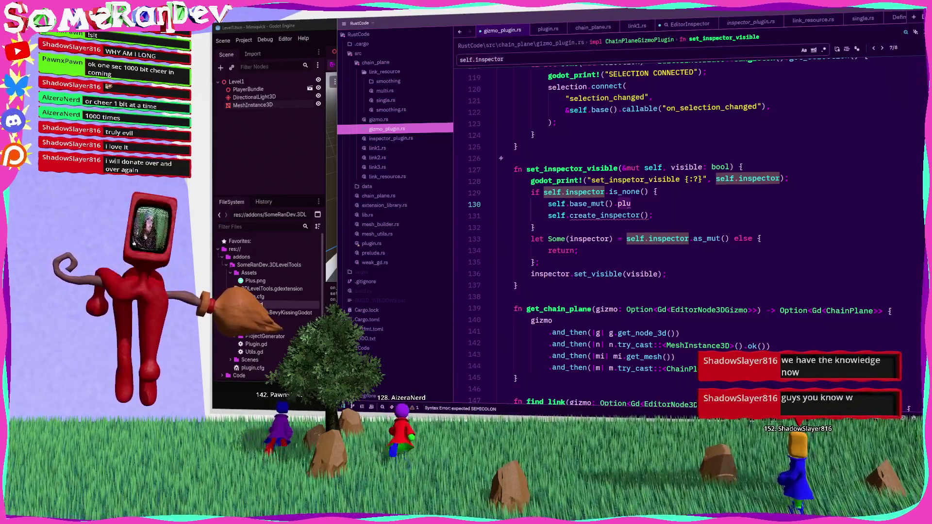
{"action": "left_click", "coordinate": [663, 180]}
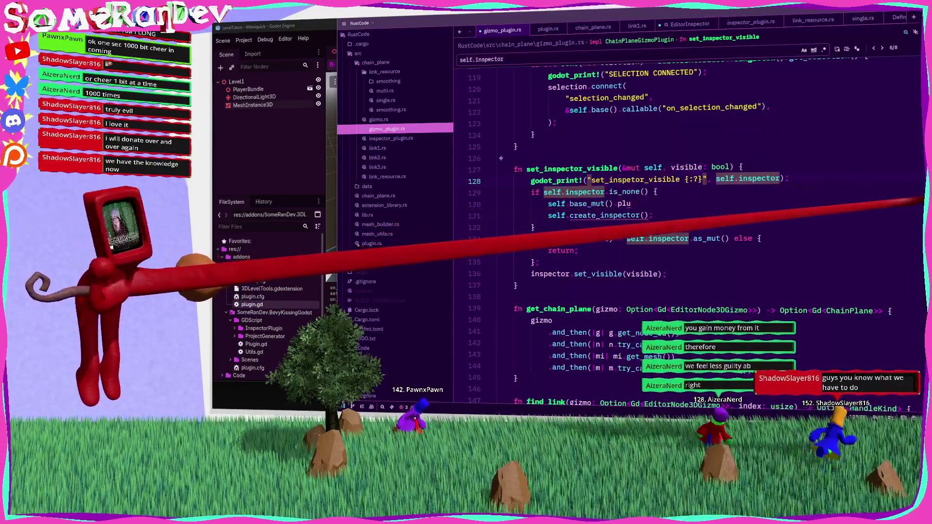
{"action": "scroll", "coordinate": [680, 233], "scroll_direction": "up", "scroll_amount": 20}
{"action": "scroll", "coordinate": [680, 233], "scroll_direction": "down", "scroll_amount": 5}
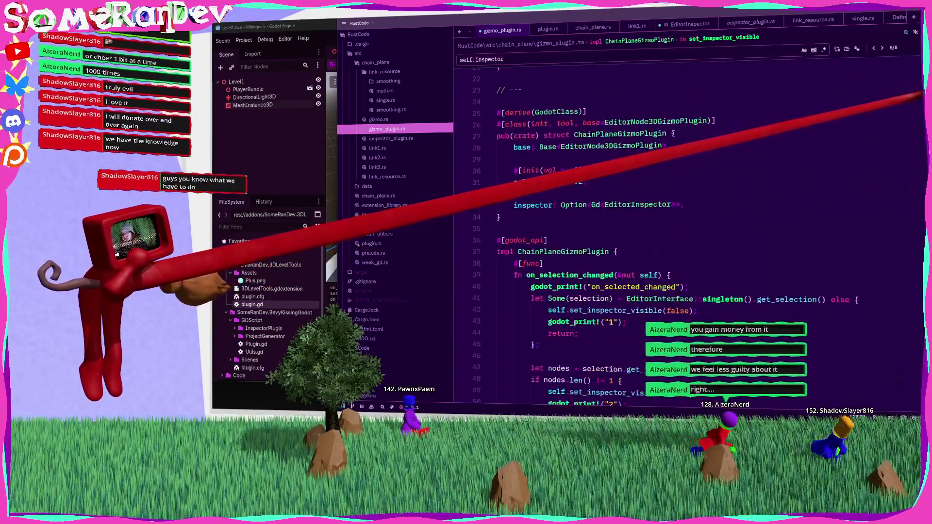
{"action": "left_click", "coordinate": [534, 204]}
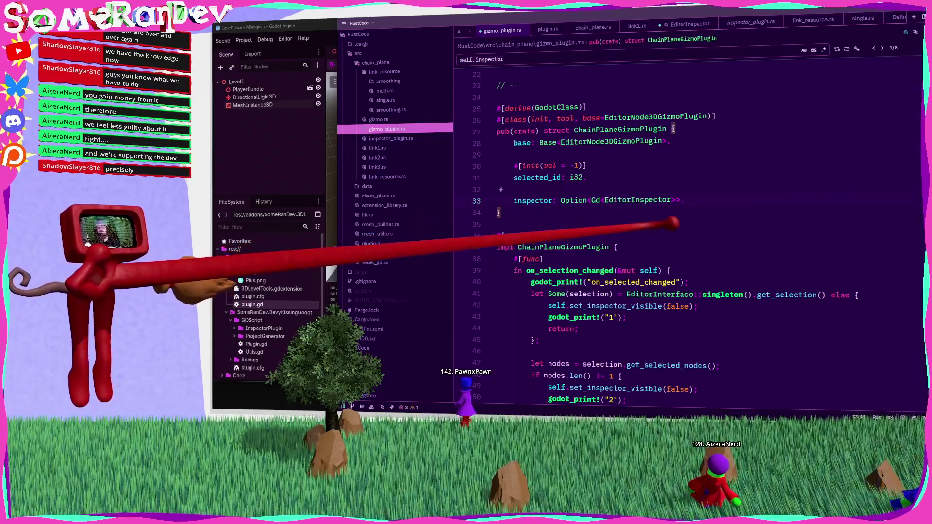
{"action": "left_click", "coordinate": [372, 243]}
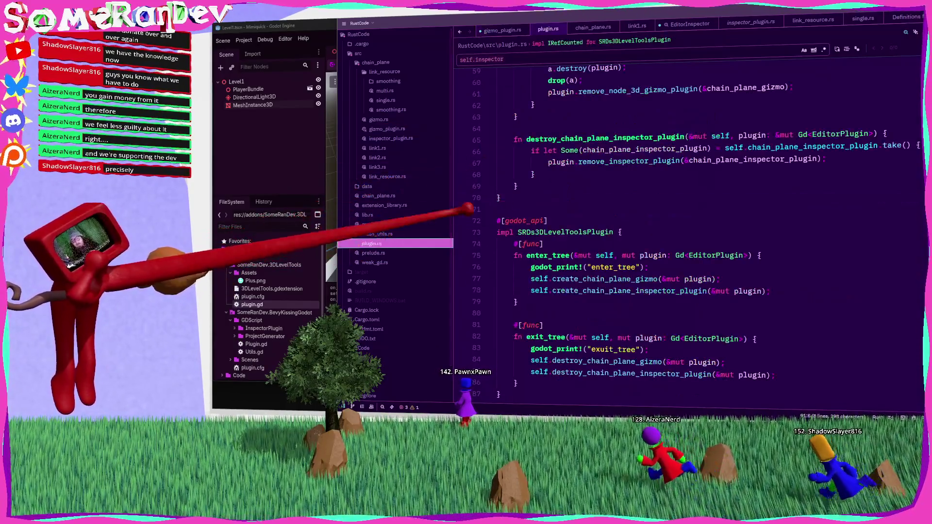
In plugin.rs, uncomment on_notification, replace setup_connections with on_extension_reload, and save.
{"action": "scroll", "coordinate": [631, 243], "scroll_direction": "down", "scroll_amount": 5}
{"action": "left_click_drag", "start_coordinate": [532, 348], "coordinate": [498, 267]}
{"action": "key", "text": "ctrl+slash"}
{"action": "double_click", "coordinate": [732, 315]}
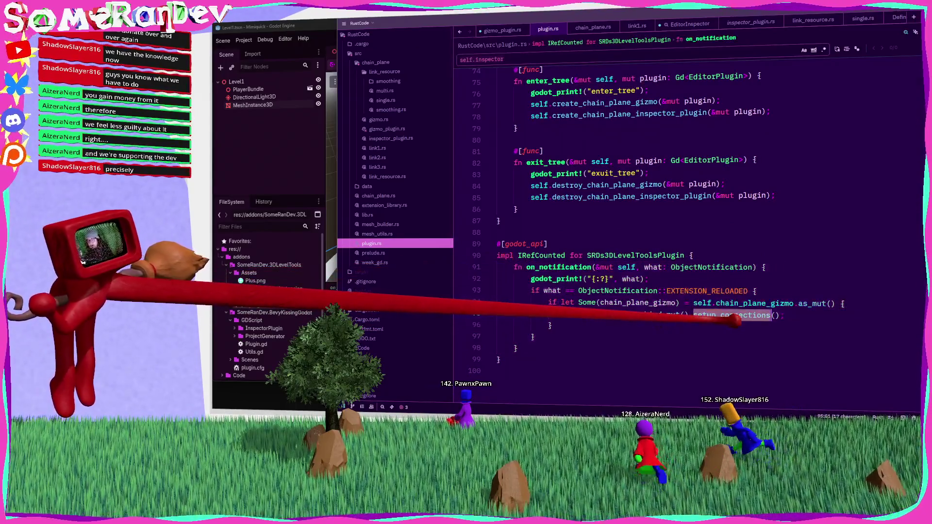
{"action": "left_click", "coordinate": [756, 292]}
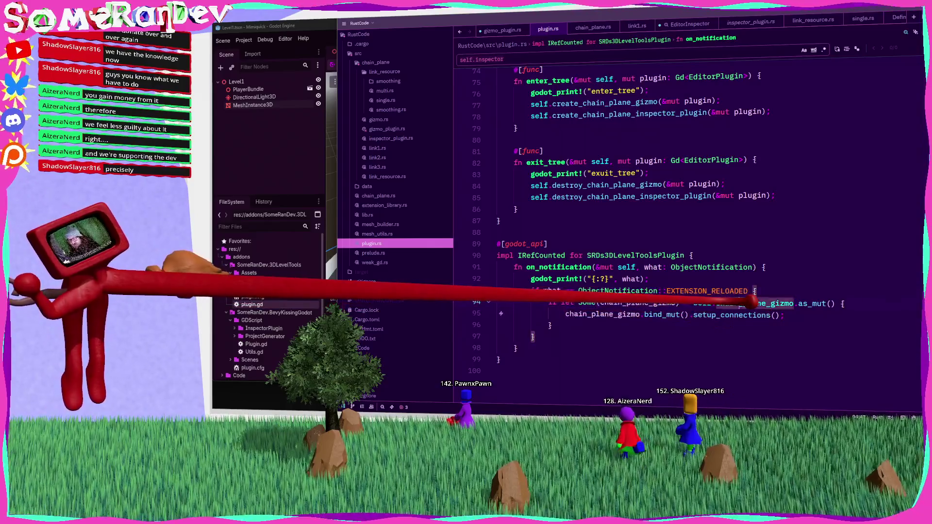
{"action": "left_click", "coordinate": [751, 304]}
{"action": "mouse_move", "coordinate": [729, 303]}
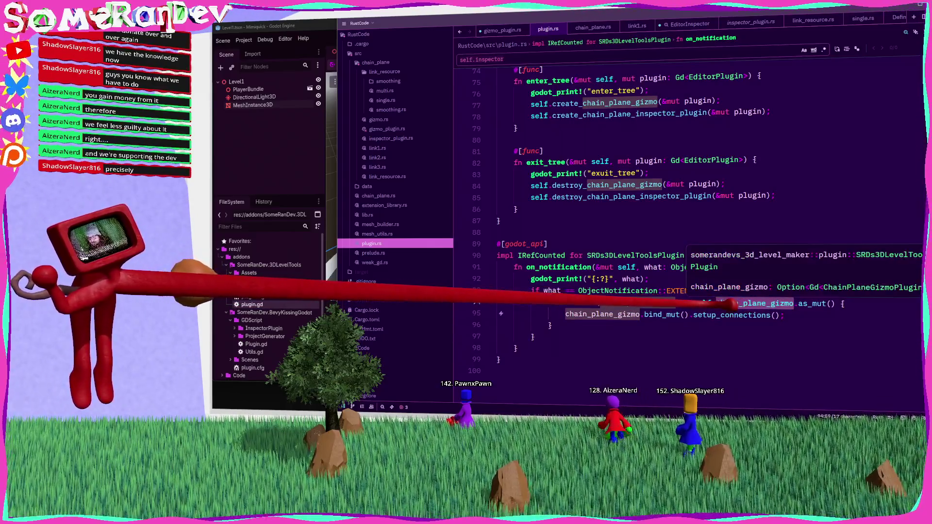
{"action": "double_click", "coordinate": [726, 315]}
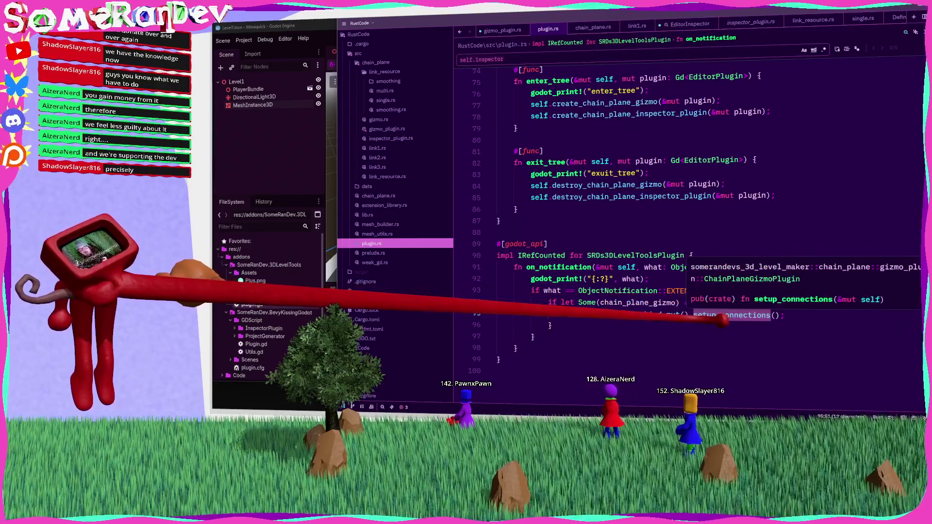
{"action": "type", "text": "on_"}
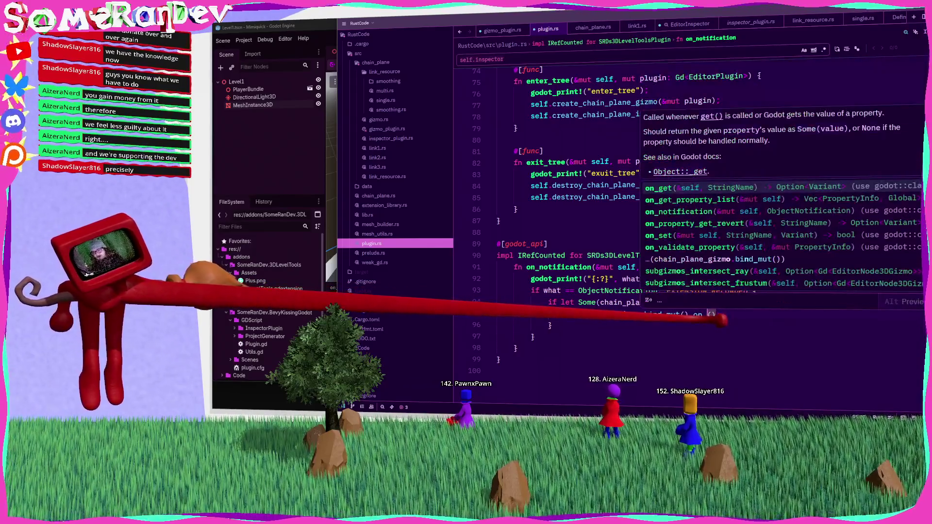
{"action": "type", "text": "extension_reload"}
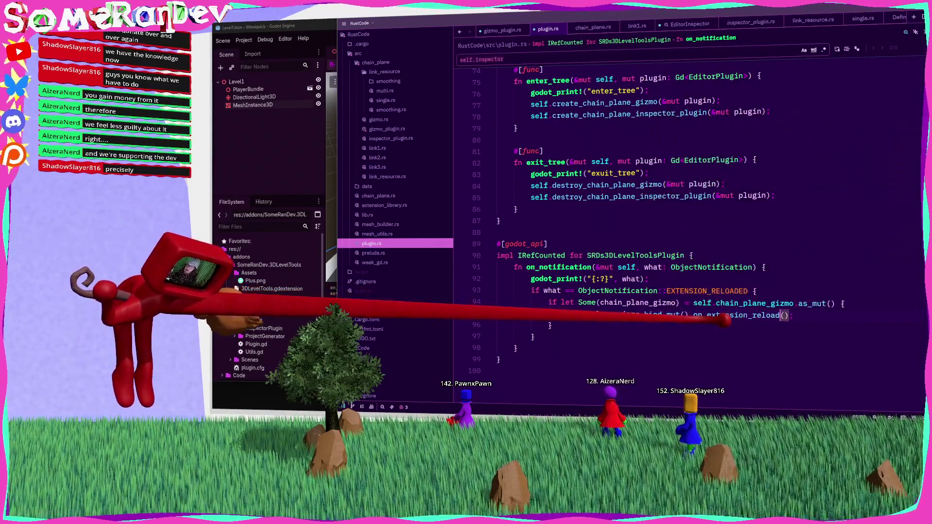
{"action": "key", "text": "ctrl+s"}
In gizmo_plugin.rs, add the 'ON EXTENSION RELOADDINGED' print text and save.
{"action": "left_click", "coordinate": [505, 29]}
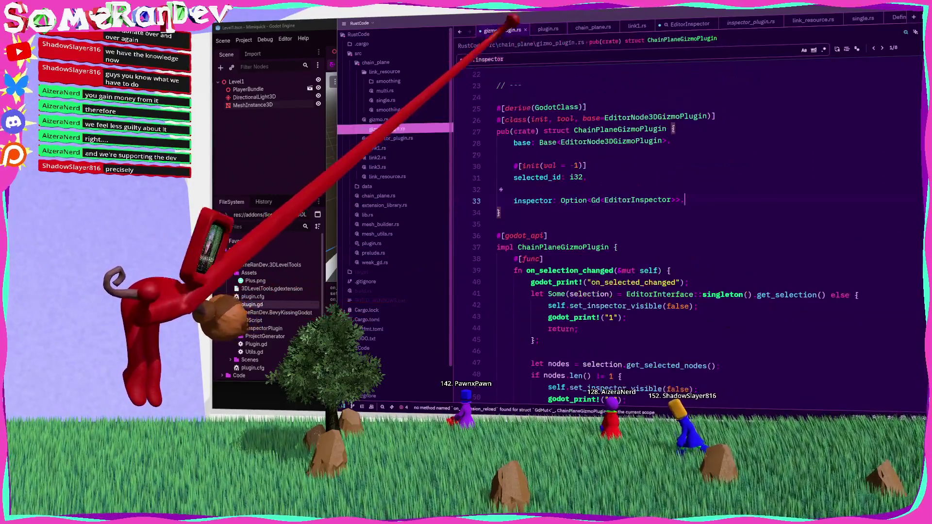
{"action": "left_click", "coordinate": [625, 201]}
{"action": "scroll", "coordinate": [631, 233], "scroll_direction": "down", "scroll_amount": 20}
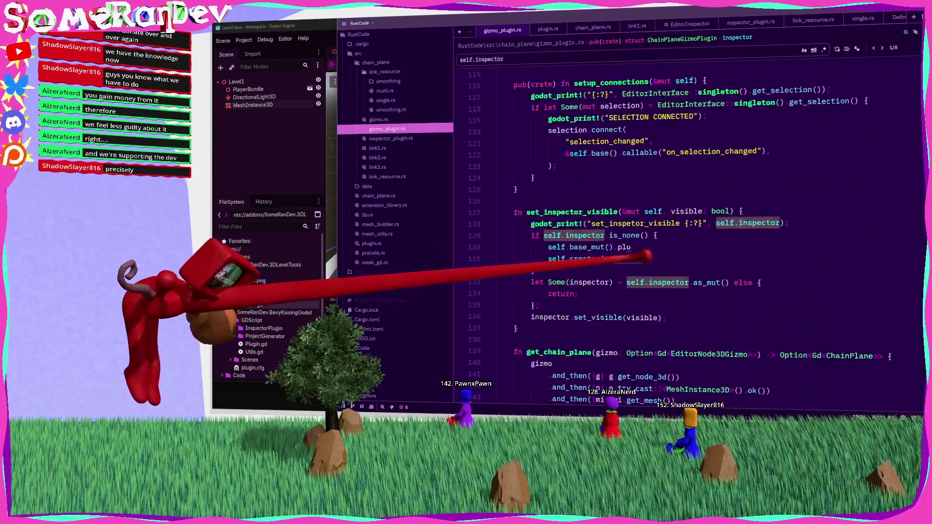
{"action": "scroll", "coordinate": [648, 258], "scroll_direction": "up", "scroll_amount": 7}
{"action": "type", "text": "ON EXTENSION RELOADDINGED"}
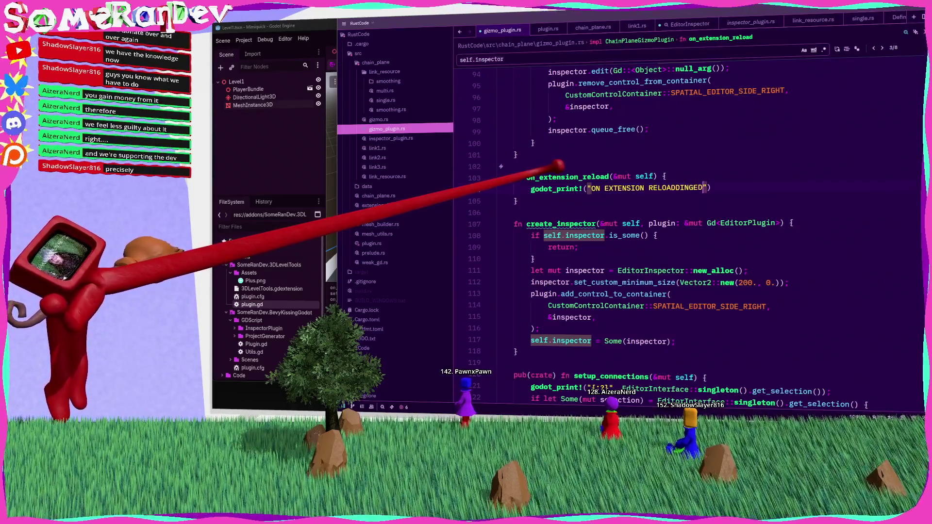
{"action": "key", "text": "ctrl+s"}
Rerun the previous cargo build command in PowerShell.
{"action": "key", "text": "alt+Tab"}
{"action": "key", "text": "Up"}
{"action": "key", "text": "Return"}
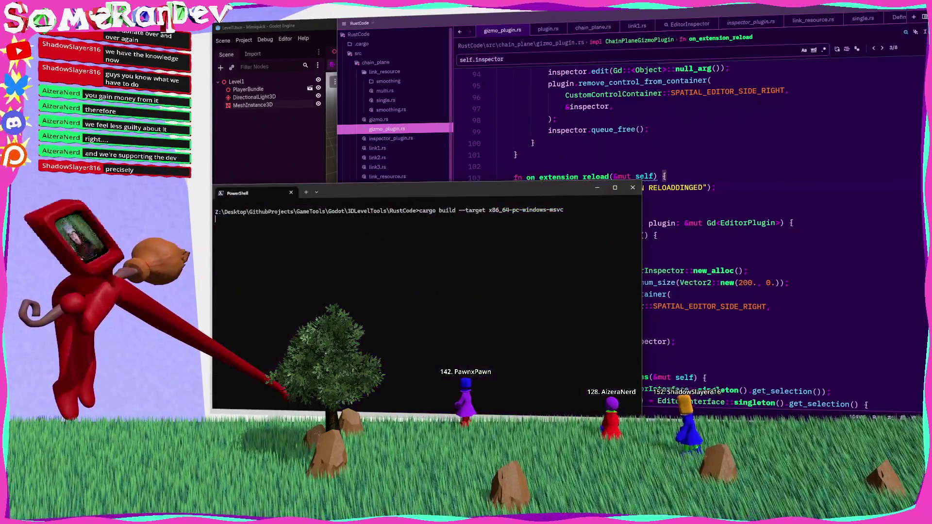
After reading the compiler errors, comment out set_inspector_visible's inspector-creation lines and rebuild.
{"action": "left_click", "coordinate": [728, 213]}
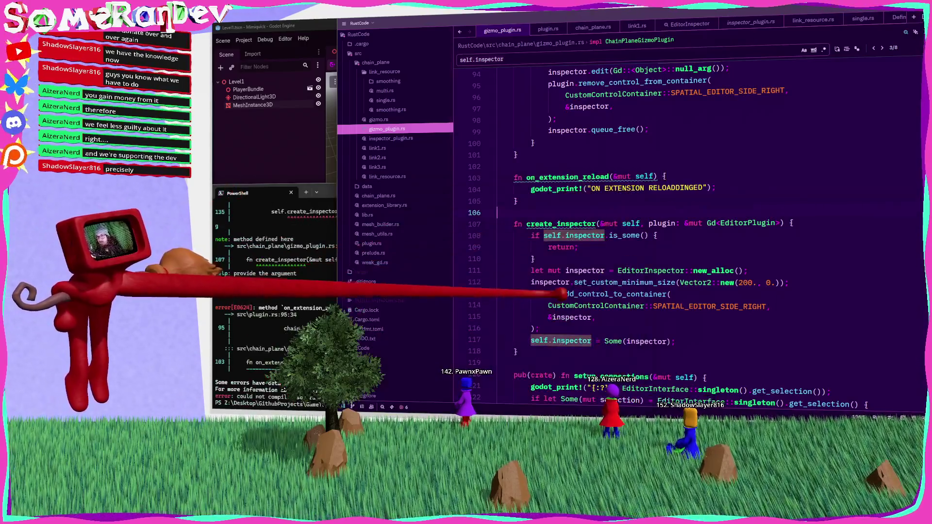
{"action": "scroll", "coordinate": [680, 233], "scroll_direction": "down", "scroll_amount": 20}
{"action": "scroll", "coordinate": [680, 233], "scroll_direction": "up", "scroll_amount": 7}
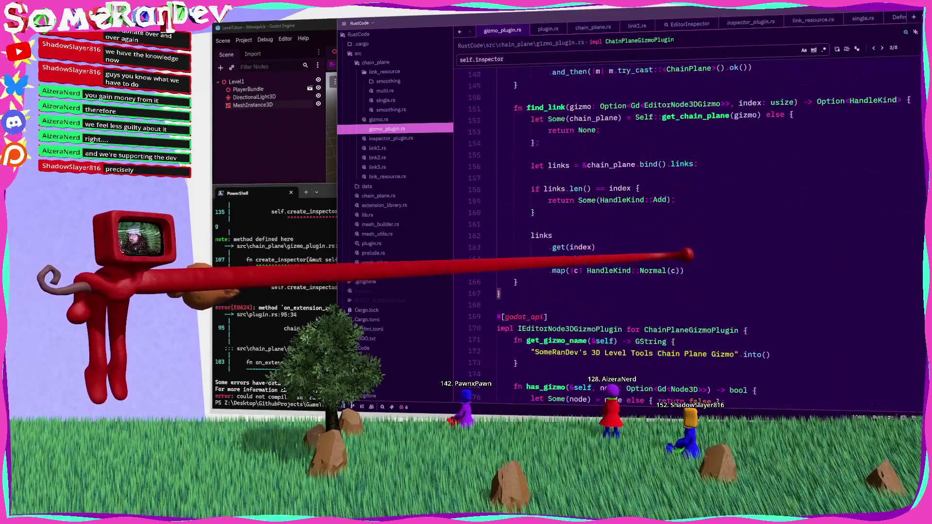
{"action": "scroll", "coordinate": [680, 233], "scroll_direction": "up", "scroll_amount": 8}
{"action": "key", "text": "alt+Tab"}
{"action": "scroll", "coordinate": [428, 291], "scroll_direction": "up", "scroll_amount": 5}
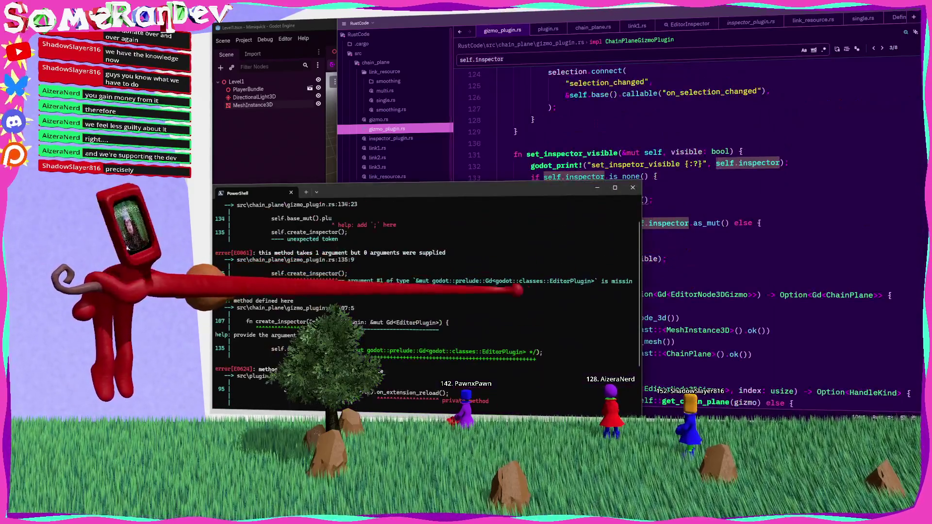
{"action": "key", "text": "alt+Tab"}
{"action": "key", "text": "shift+Return"}
{"action": "key", "text": "shift+Return"}
{"action": "key", "text": "shift+Return"}
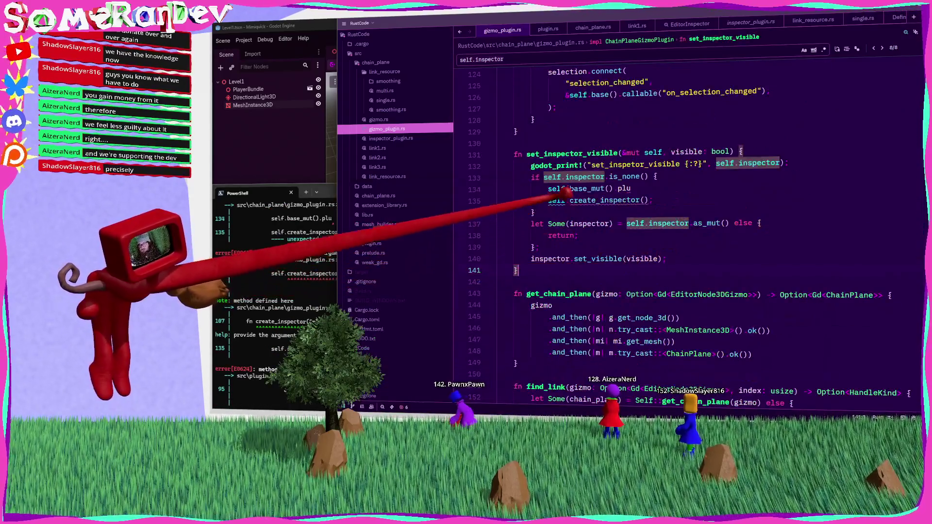
{"action": "left_click_drag", "start_coordinate": [539, 213], "coordinate": [544, 178]}
{"action": "key", "text": "ctrl+slash"}
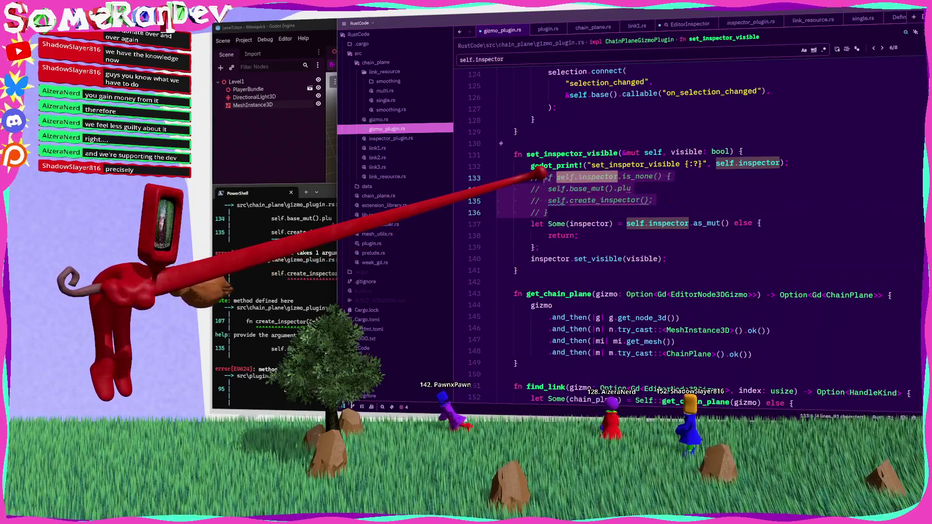
{"action": "left_click", "coordinate": [291, 259]}
{"action": "key", "text": "Up"}
{"action": "key", "text": "Return"}
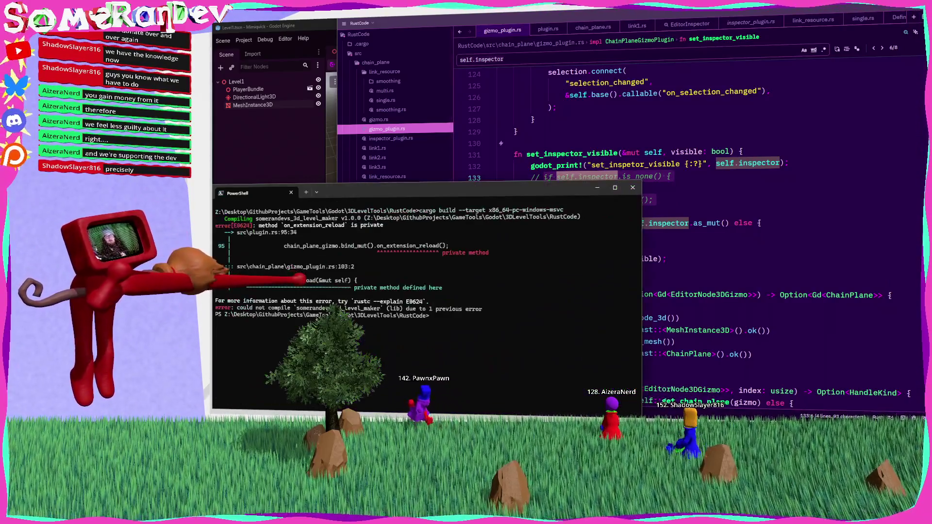
Make on_extension_reload pub(crate), save, and rerun cargo build until it finishes in 3.38s.
{"action": "key", "text": "alt+Tab"}
{"action": "scroll", "coordinate": [614, 224], "scroll_direction": "up", "scroll_amount": 10}
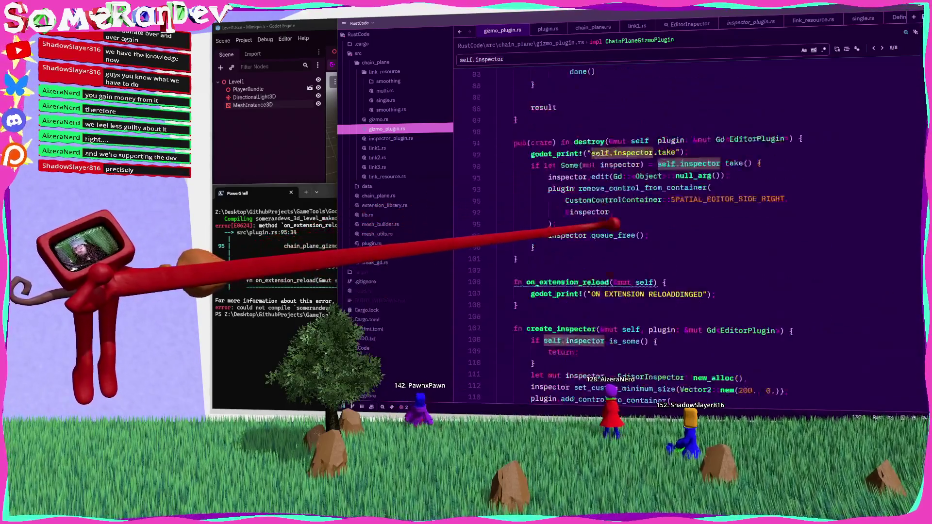
{"action": "left_click", "coordinate": [514, 317]}
{"action": "type", "text": "pub(c"}
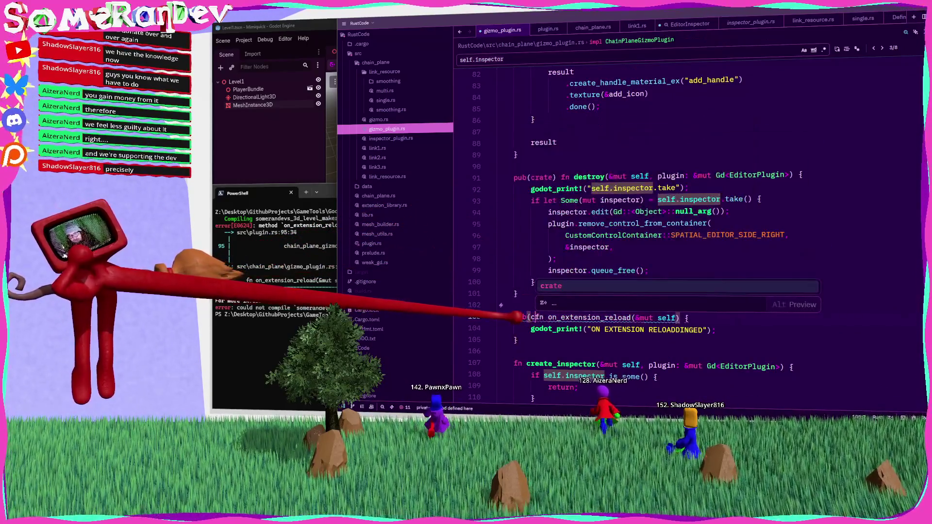
{"action": "key", "text": "Tab"}
{"action": "type", "text": ")"}
{"action": "key", "text": "ctrl+s"}
{"action": "key", "text": "alt+Tab"}
{"action": "key", "text": "Up"}
{"action": "key", "text": "Return"}
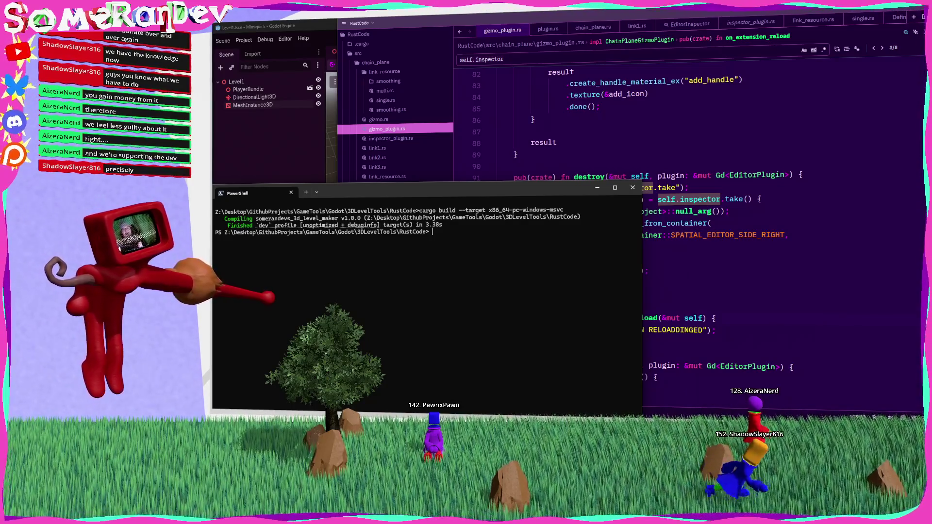
{"action": "key", "text": "alt+Tab"}
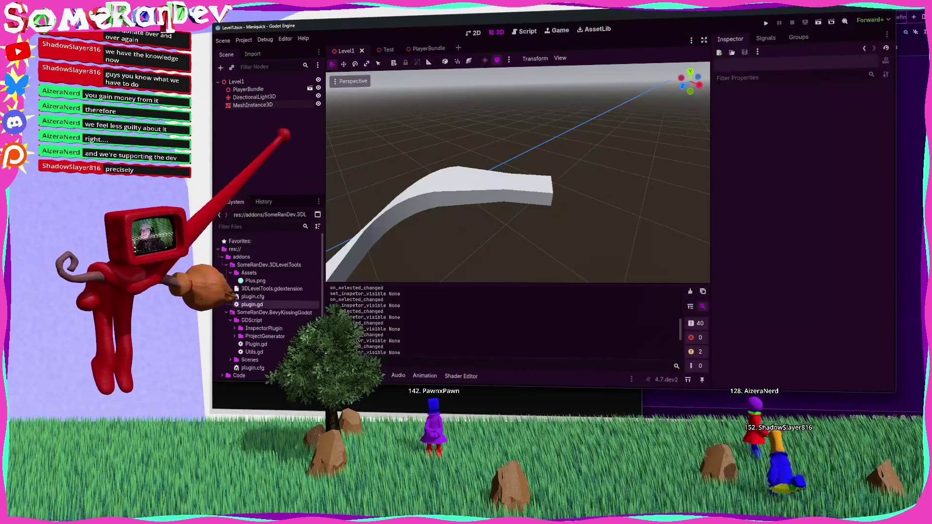
Reload the current Godot project to load the rebuilt extension.
{"action": "left_click", "coordinate": [244, 40]}
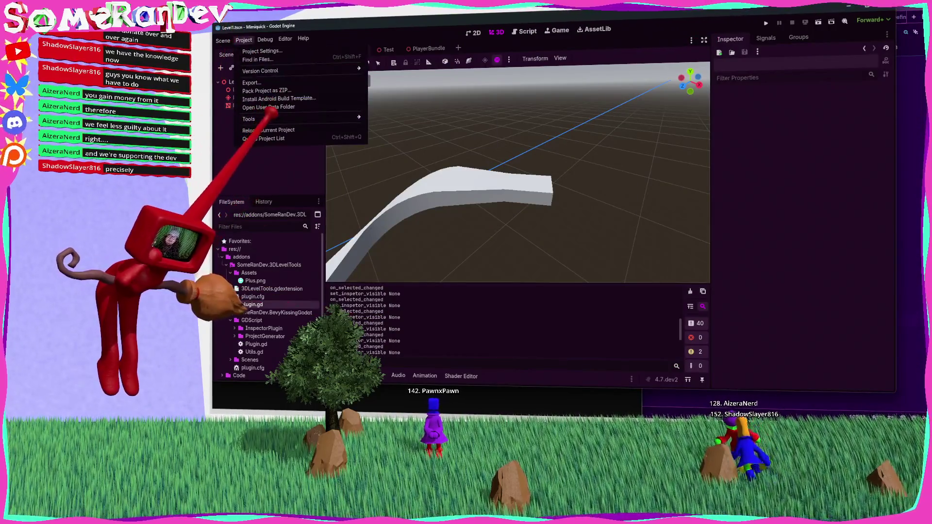
{"action": "left_click", "coordinate": [269, 130]}
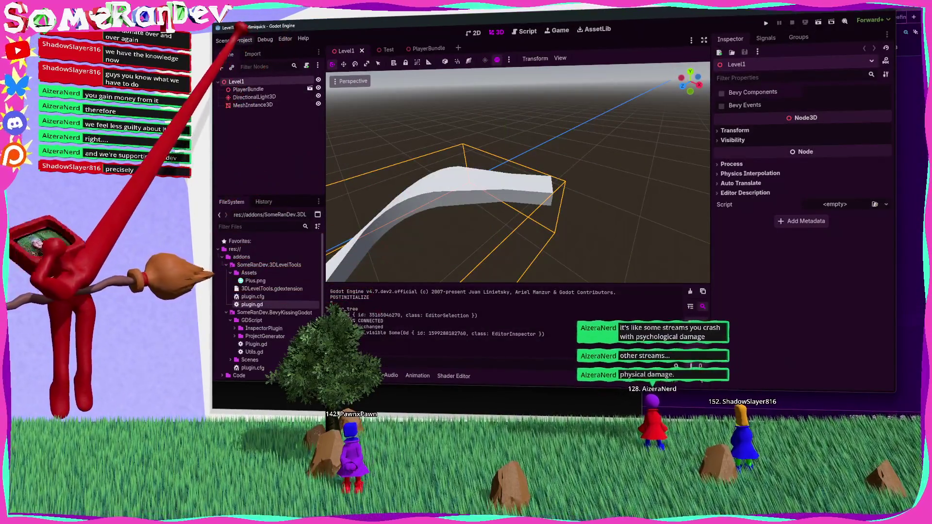
{"action": "left_click", "coordinate": [303, 39]}
{"action": "key", "text": "Escape"}
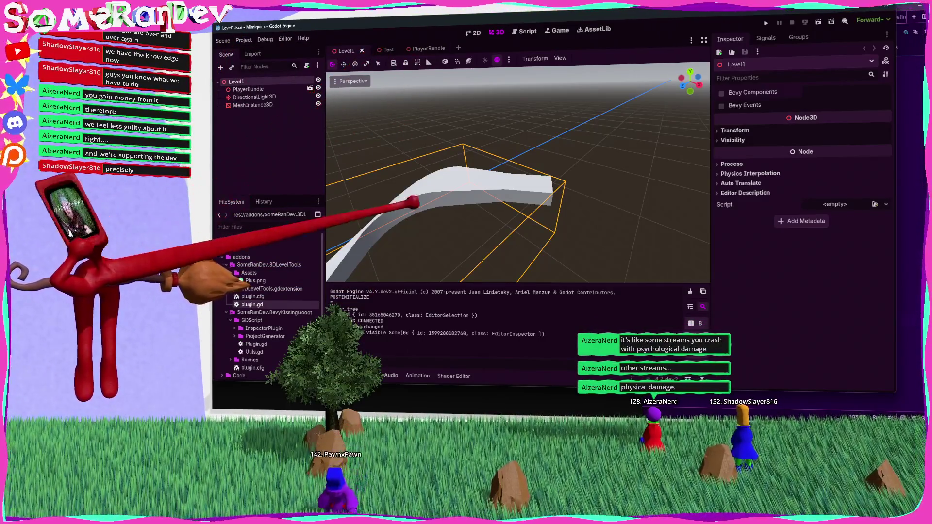
Compare Godot's new output log messages with the Rust source, then open plugin.rs in Zed.
{"action": "key", "text": "alt+Tab"}
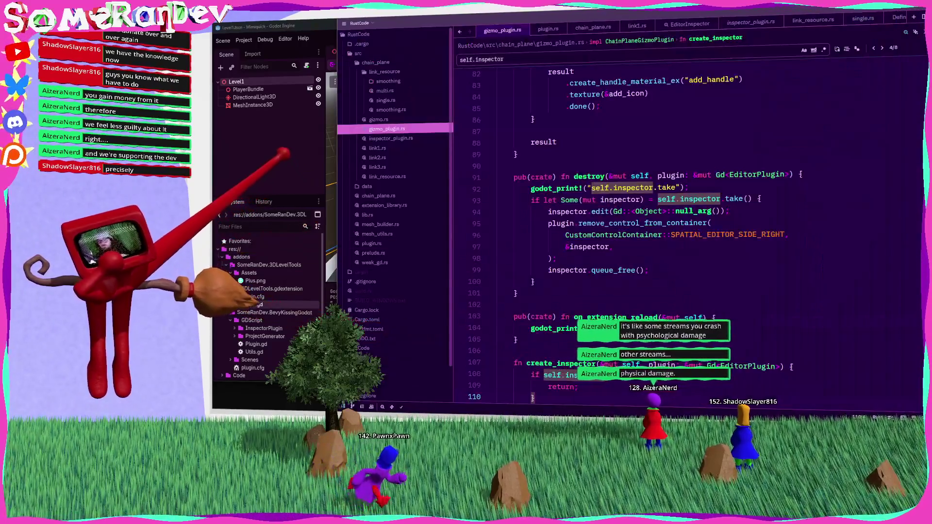
{"action": "key", "text": "alt+Tab"}
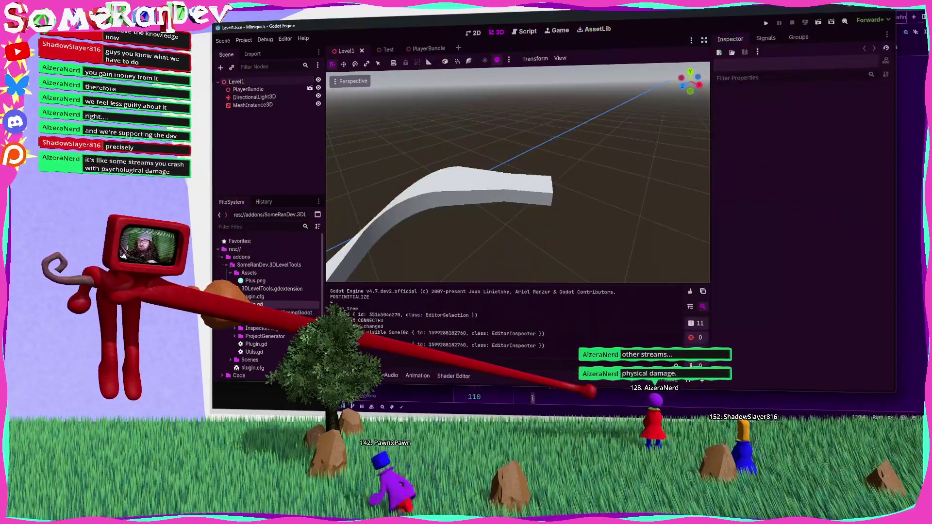
{"action": "key", "text": "alt+Tab"}
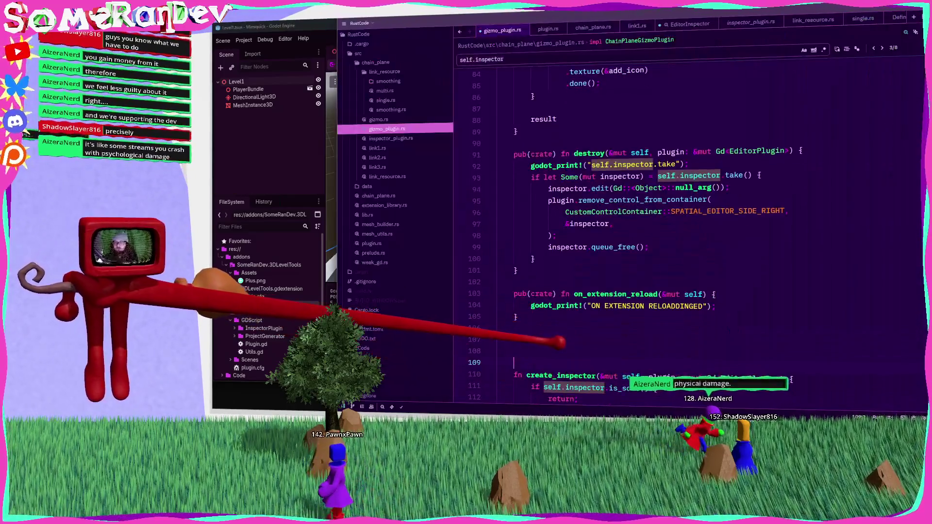
{"action": "key", "text": "alt+Tab"}
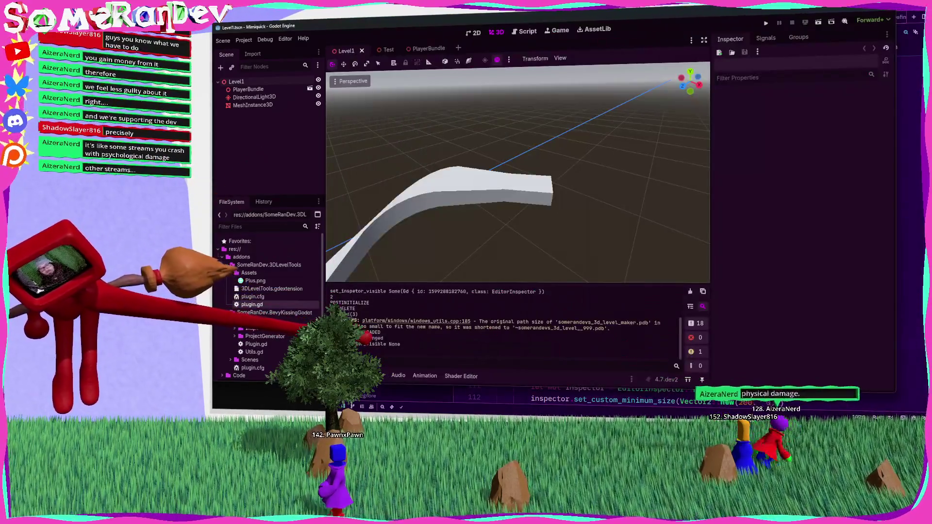
{"action": "key", "text": "alt+Tab"}
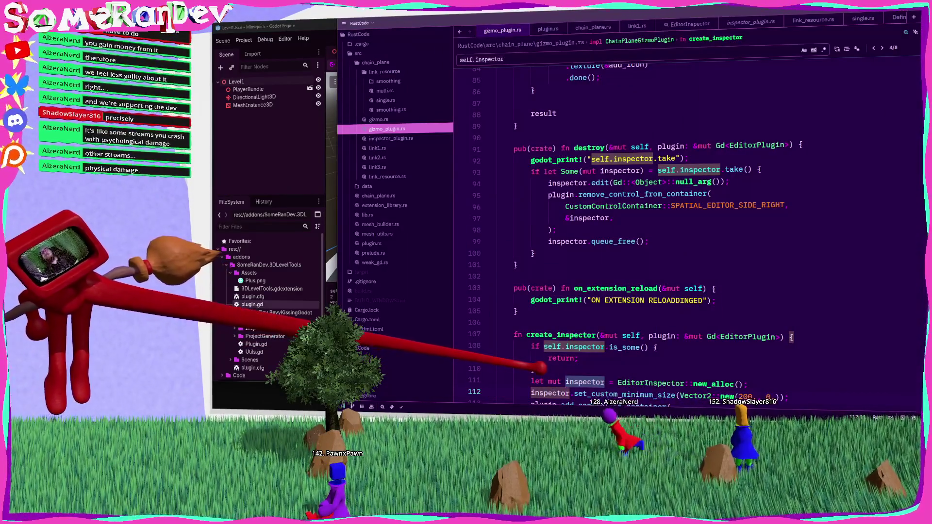
{"action": "left_click", "coordinate": [379, 244]}
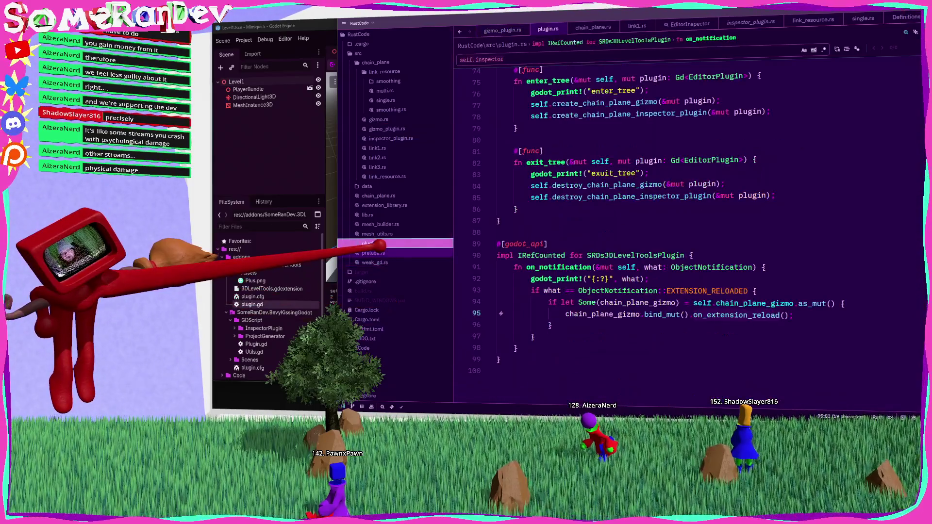
Place the caret at the end of on_notification's ObjectNotification check on line 91.
{"action": "left_click", "coordinate": [694, 267]}
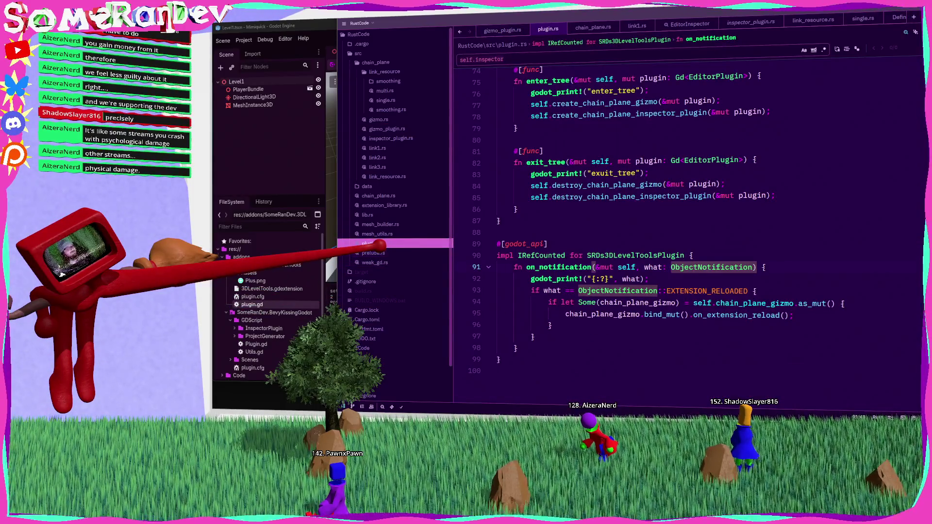
{"action": "left_click", "coordinate": [765, 267]}
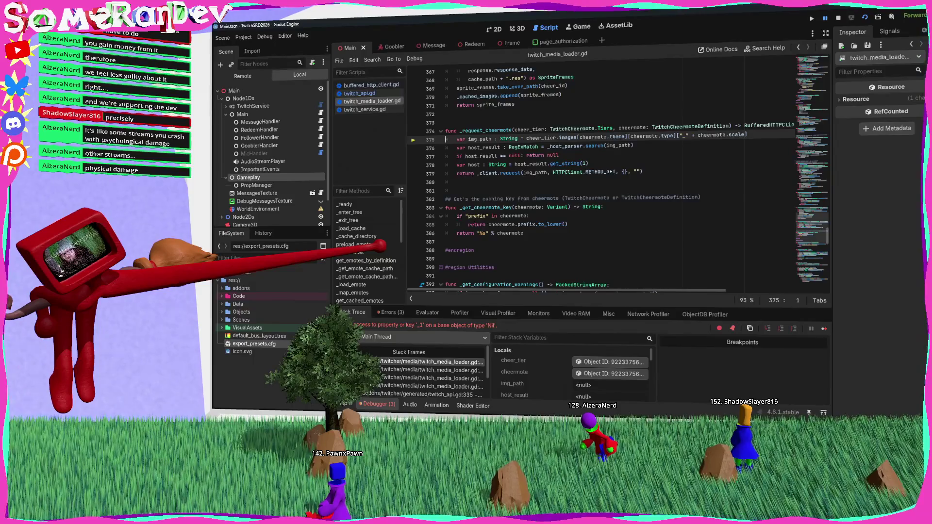
Inspect the images lookup on line 375 and the Tiers and TwitchCheermoteImages type definitions.
{"action": "left_click", "coordinate": [527, 164]}
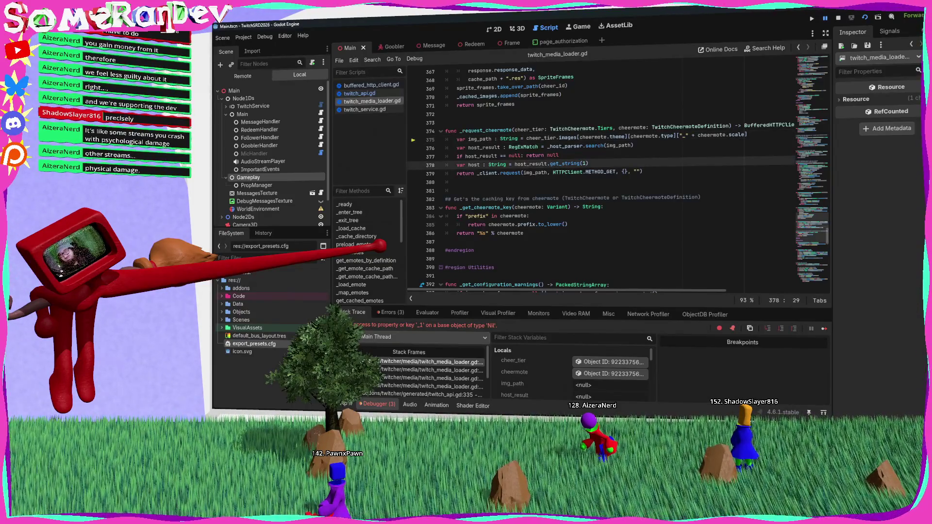
{"action": "double_click", "coordinate": [568, 138]}
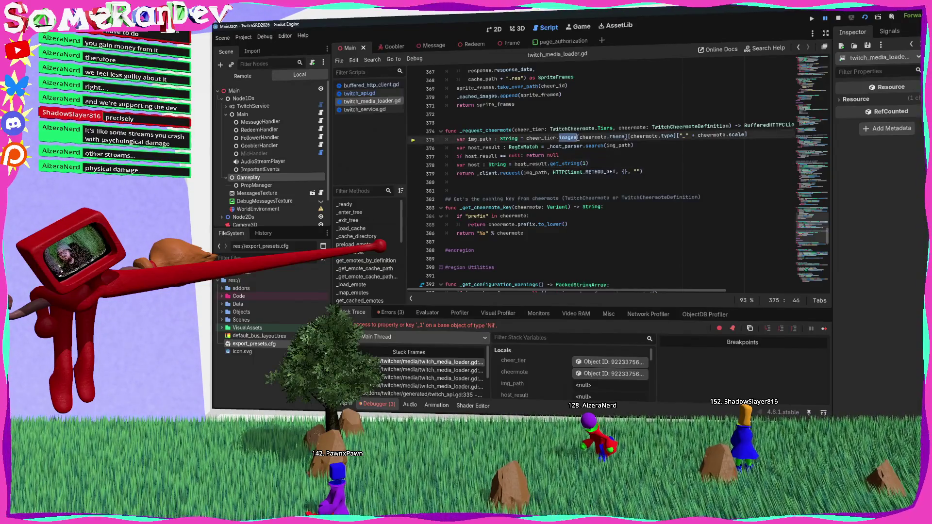
{"action": "mouse_move", "coordinate": [539, 138]}
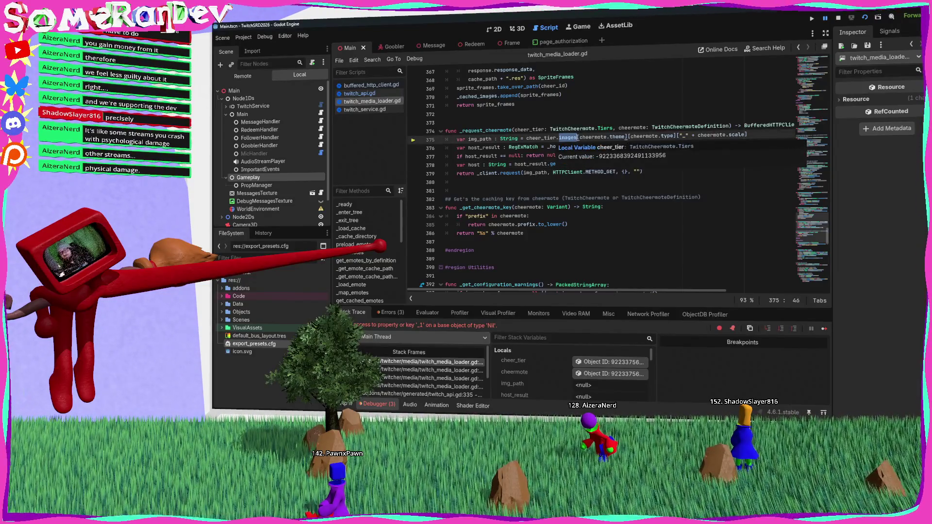
{"action": "left_click", "coordinate": [563, 138]}
{"action": "double_click", "coordinate": [564, 138]}
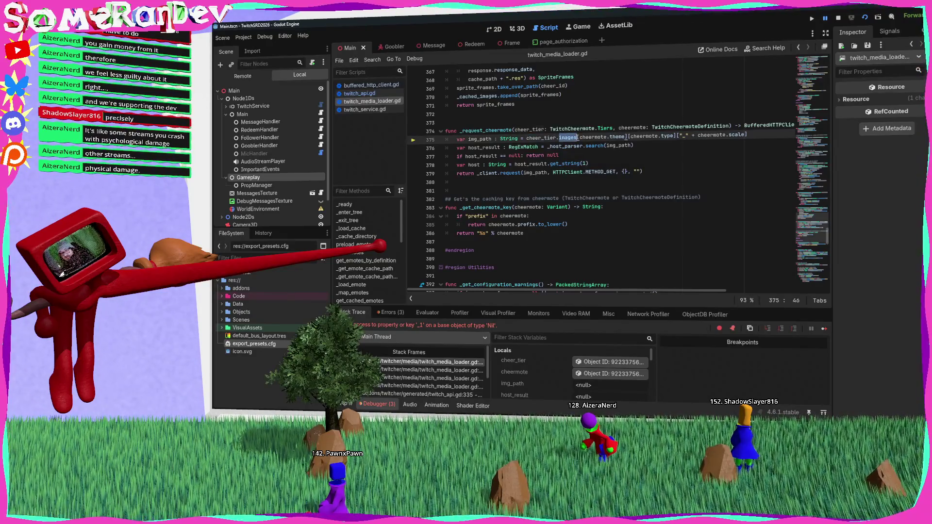
{"action": "left_click", "coordinate": [604, 129], "text": "ctrl"}
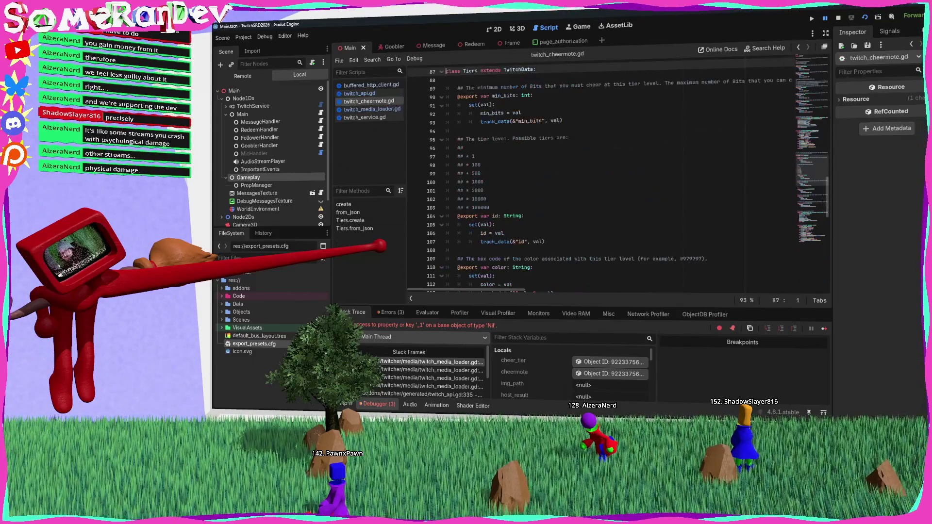
{"action": "scroll", "coordinate": [616, 180], "scroll_direction": "down", "scroll_amount": 6}
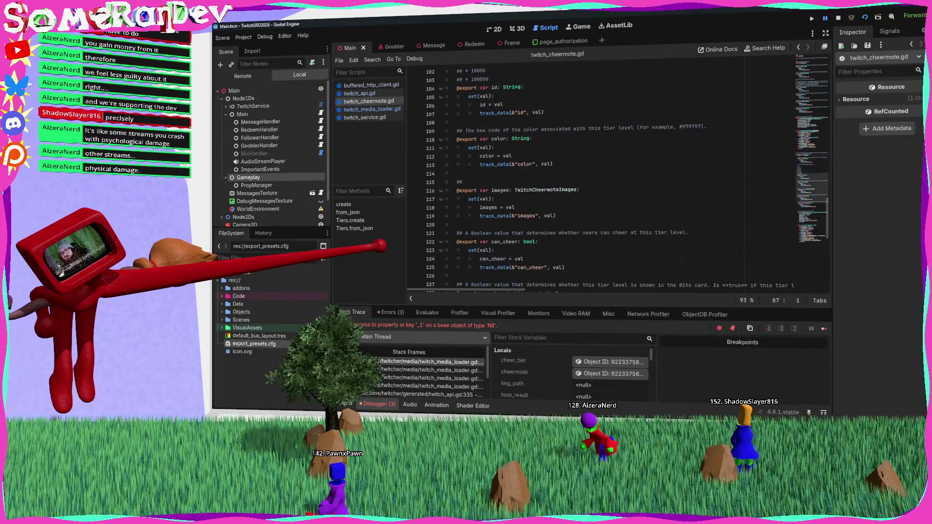
{"action": "left_click", "coordinate": [565, 164]}
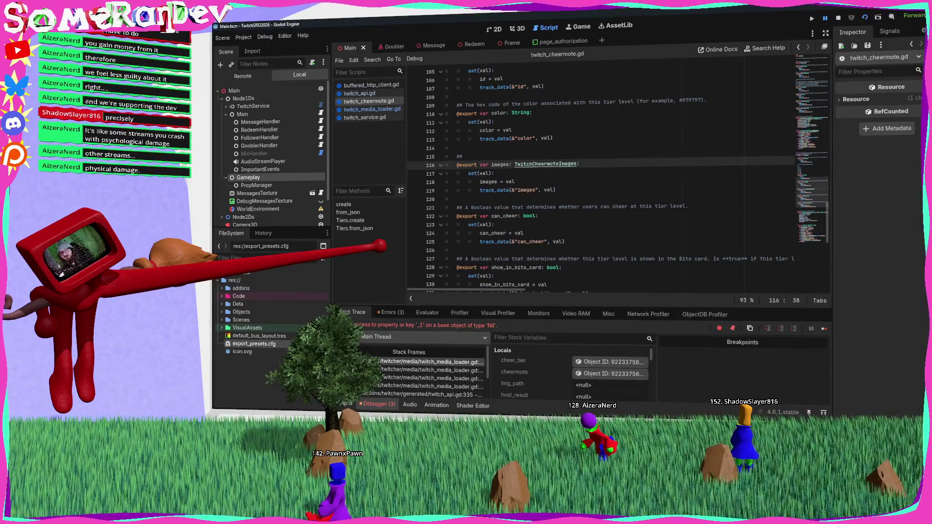
{"action": "left_click", "coordinate": [534, 164], "text": "ctrl"}
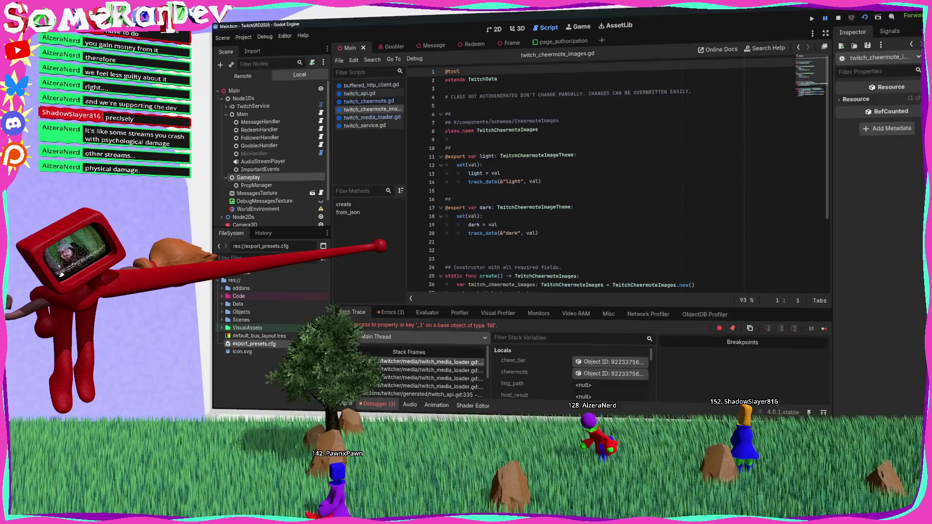
{"action": "scroll", "coordinate": [617, 172], "scroll_direction": "down", "scroll_amount": 4}
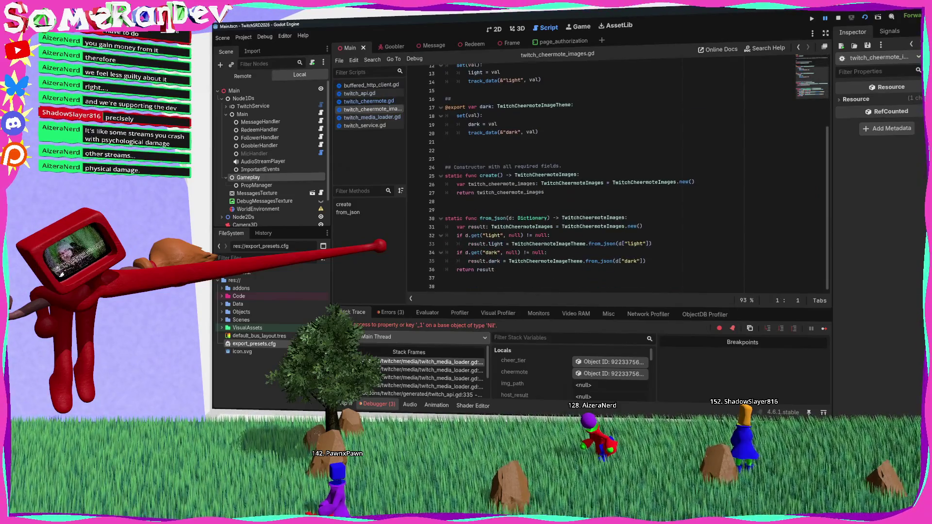
{"action": "scroll", "coordinate": [616, 175], "scroll_direction": "up", "scroll_amount": 1}
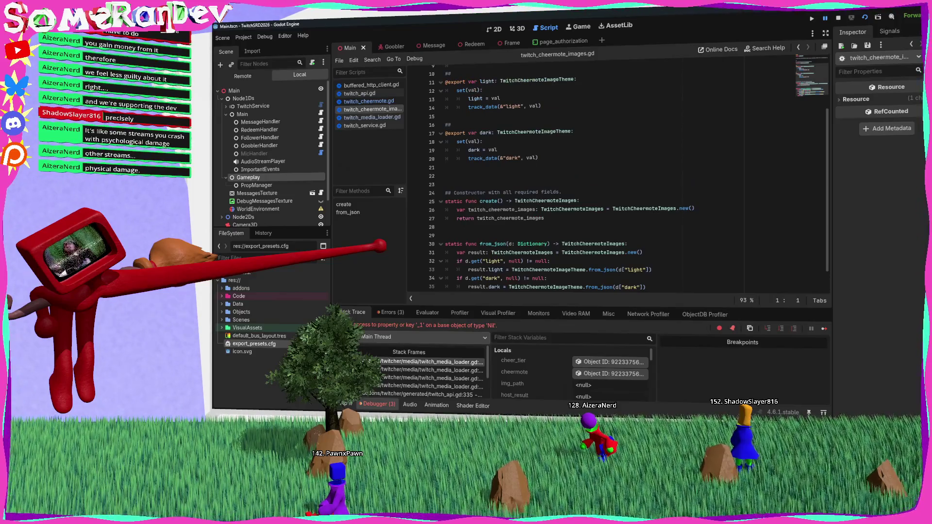
{"action": "scroll", "coordinate": [616, 172], "scroll_direction": "up", "scroll_amount": 3}
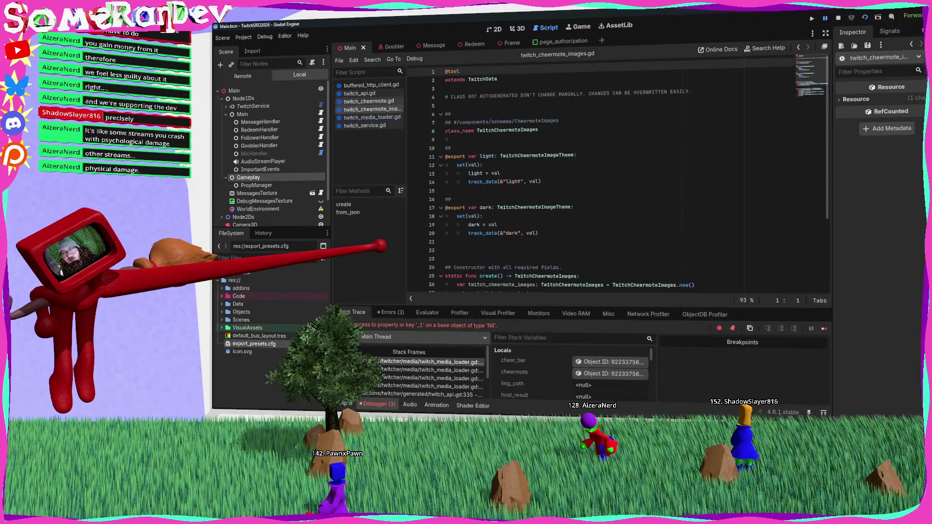
In twitch_media_loader.gd, extract the cheermote image lookup into 'var something', reuse it on line 376, and save.
{"action": "left_click", "coordinate": [369, 101]}
{"action": "left_click", "coordinate": [360, 93]}
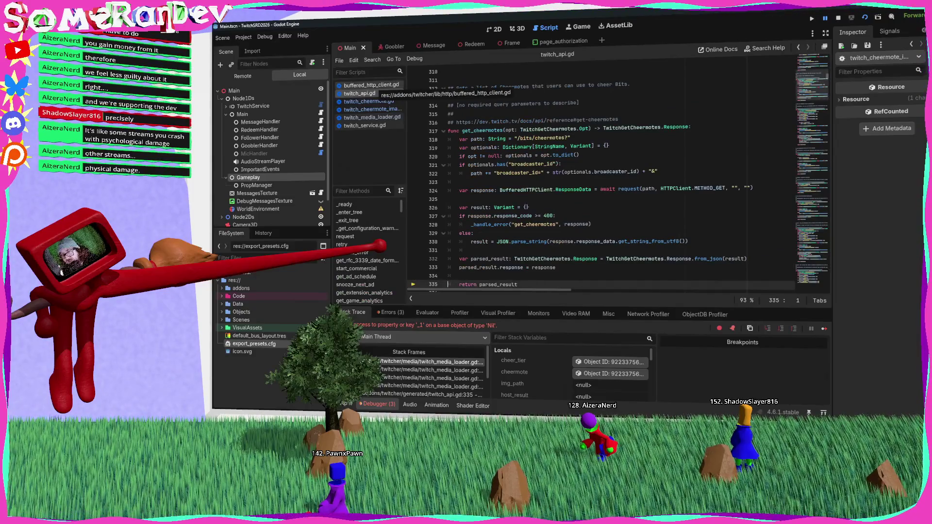
{"action": "left_click", "coordinate": [364, 125]}
{"action": "left_click", "coordinate": [370, 117]}
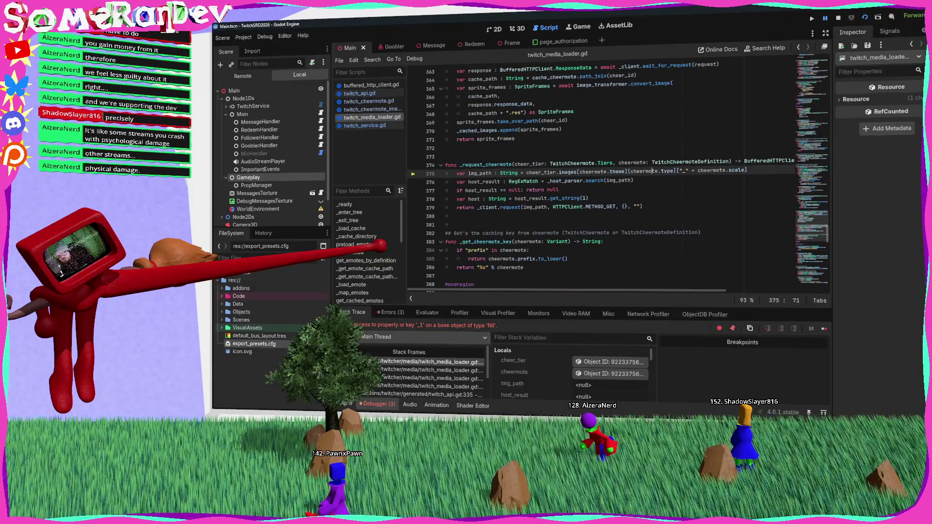
{"action": "left_click_drag", "start_coordinate": [677, 171], "coordinate": [527, 172]}
{"action": "key", "text": "ctrl+c"}
{"action": "key", "text": "ctrl+shift+Return"}
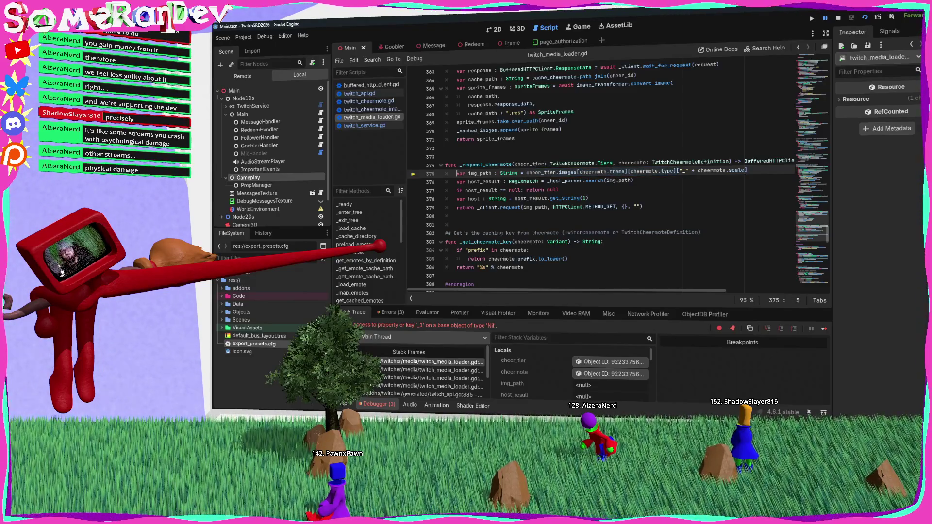
{"action": "type", "text": "var something ="}
{"action": "key", "text": "ctrl+v"}
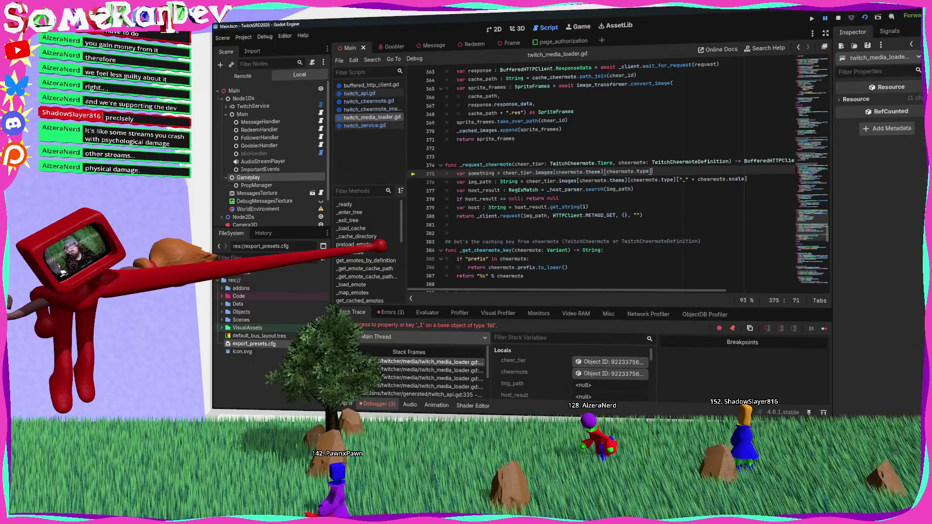
{"action": "type", "text": ":"}
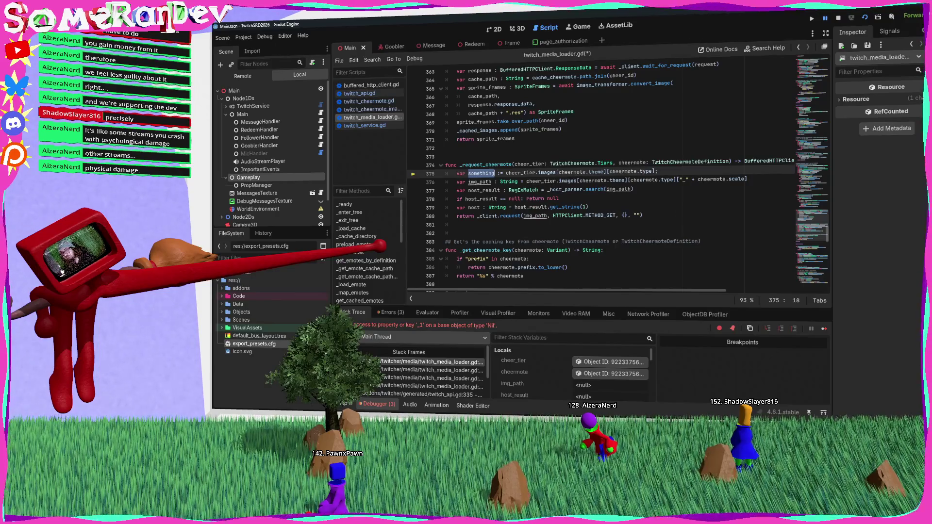
{"action": "left_click_drag", "start_coordinate": [676, 180], "coordinate": [527, 181]}
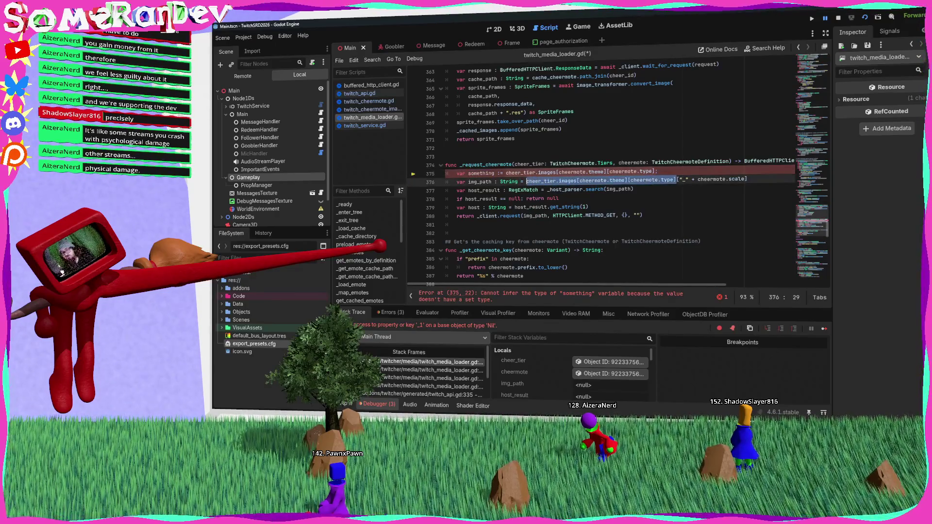
{"action": "type", "text": "something"}
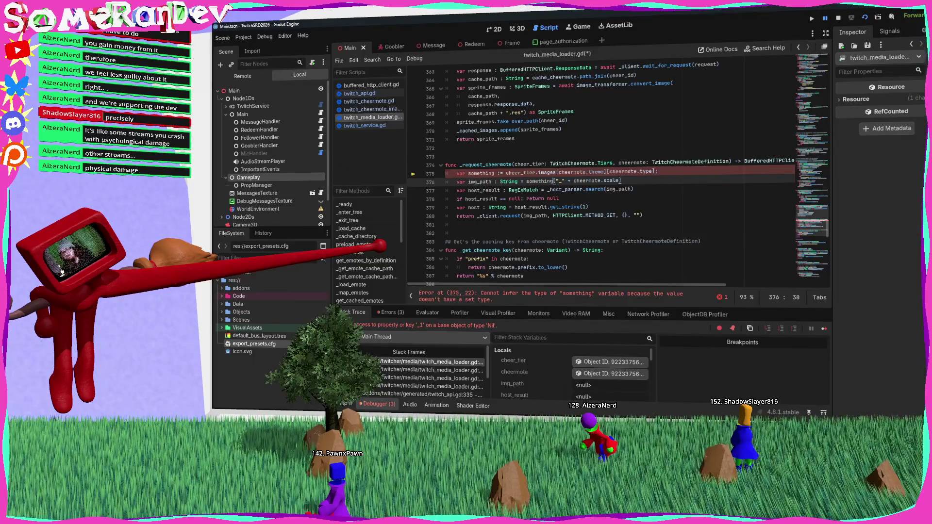
{"action": "key", "text": "ctrl+s"}
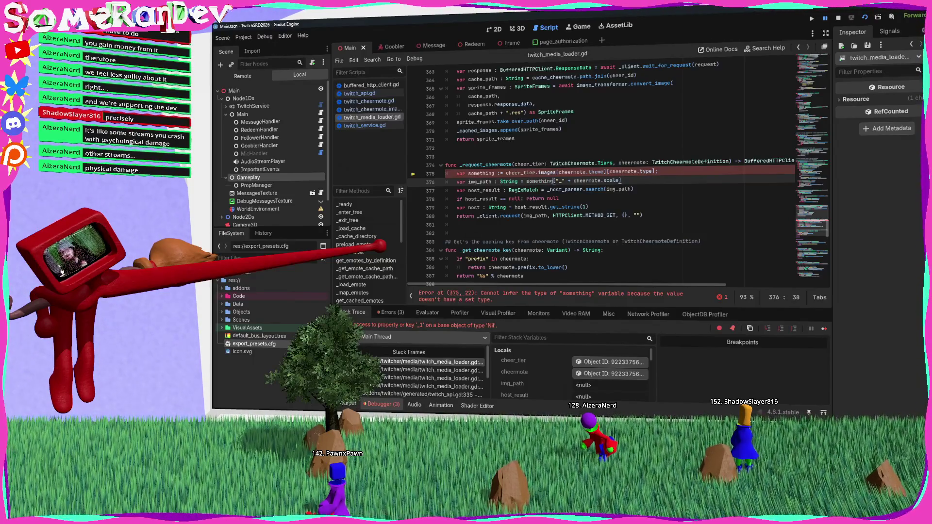
Type the variable as Variant, add 'if !something: return', save, and relaunch the game with F5.
{"action": "left_click", "coordinate": [500, 173]}
{"action": "type", "text": "Variant"}
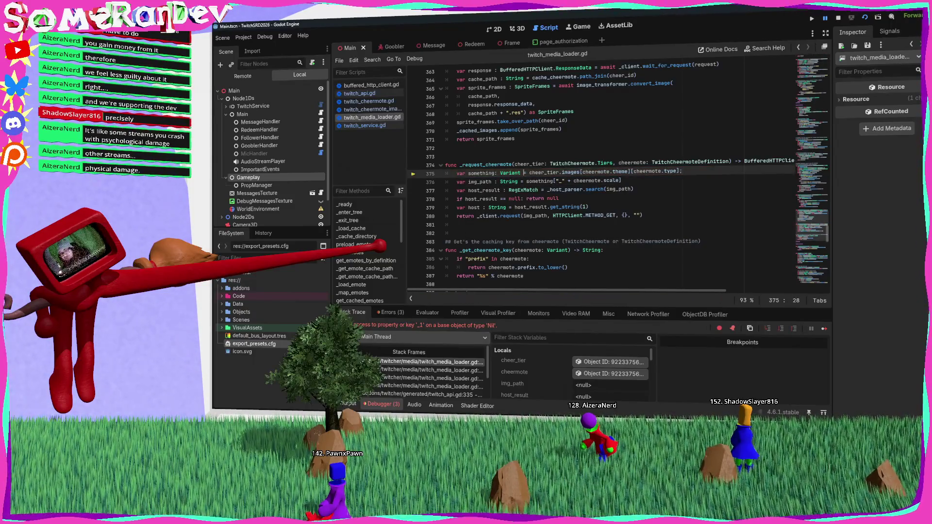
{"action": "double_click", "coordinate": [481, 173]}
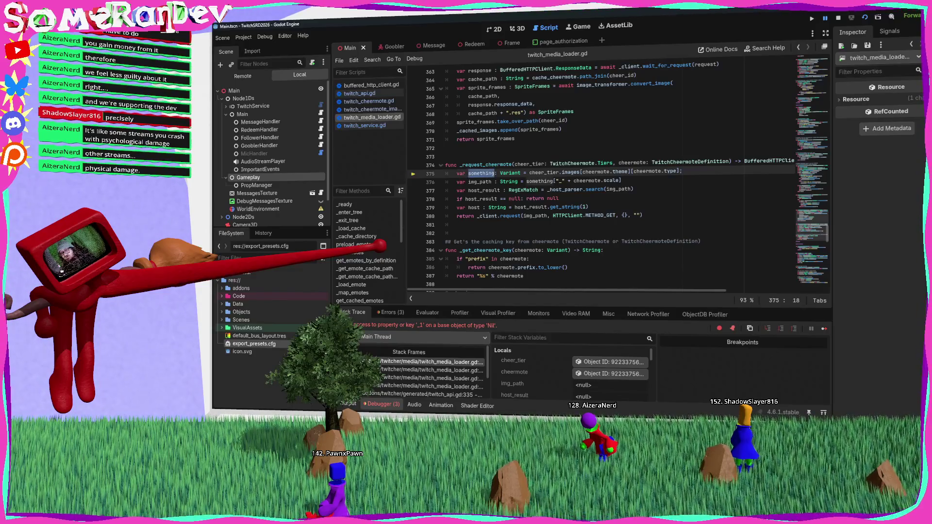
{"action": "key", "text": "End"}
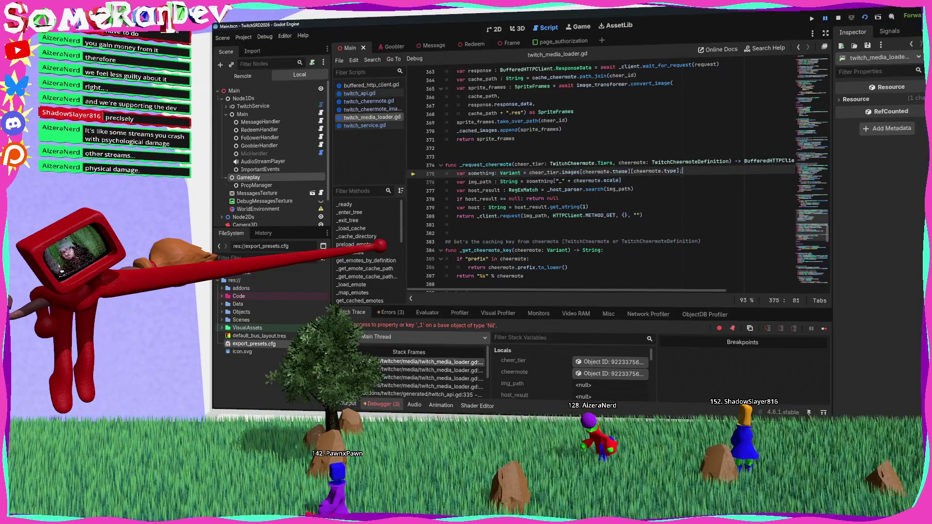
{"action": "key", "text": "Return"}
{"action": "type", "text": "something[\"_\" + cheermote.scale]"}
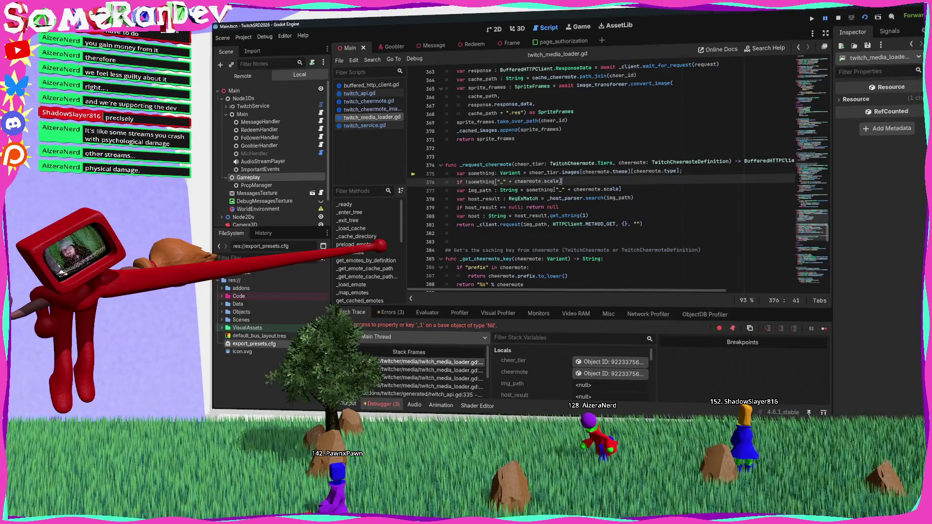
{"action": "key", "text": "Return"}
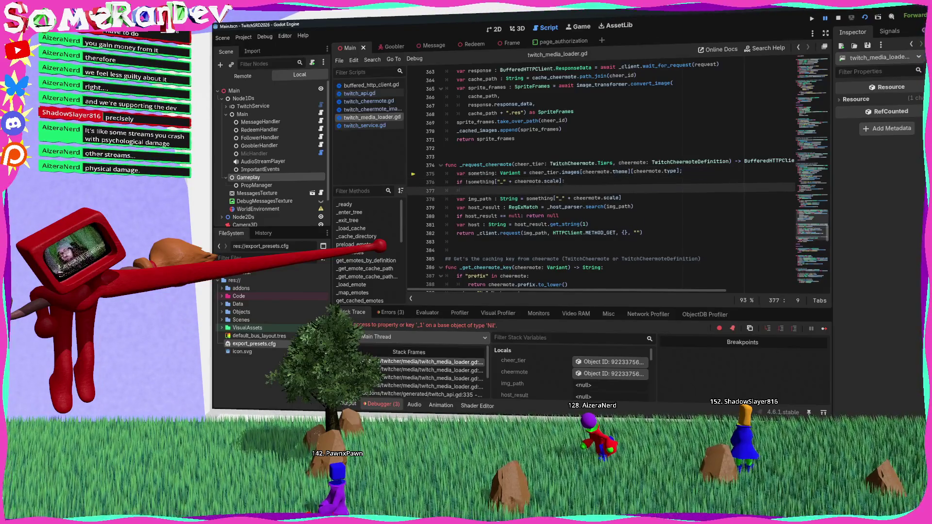
{"action": "left_click", "coordinate": [566, 181]}
{"action": "key", "text": "Left"}
{"action": "key", "text": "ctrl+shift+Left"}
{"action": "key", "text": "ctrl+shift+Left"}
{"action": "key", "text": "ctrl+shift+Left"}
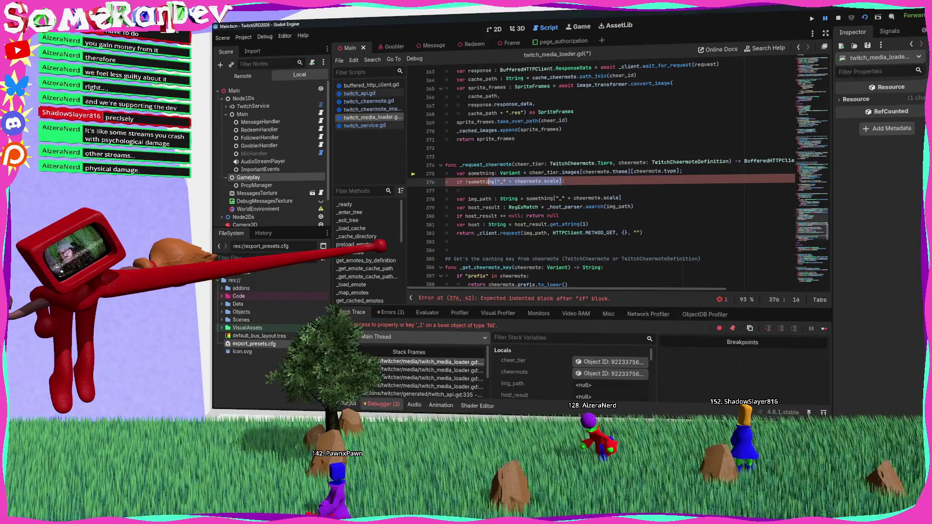
{"action": "key", "text": "BackSpace"}
{"action": "key", "text": "End"}
{"action": "key", "text": "Return"}
{"action": "type", "text": "r"}
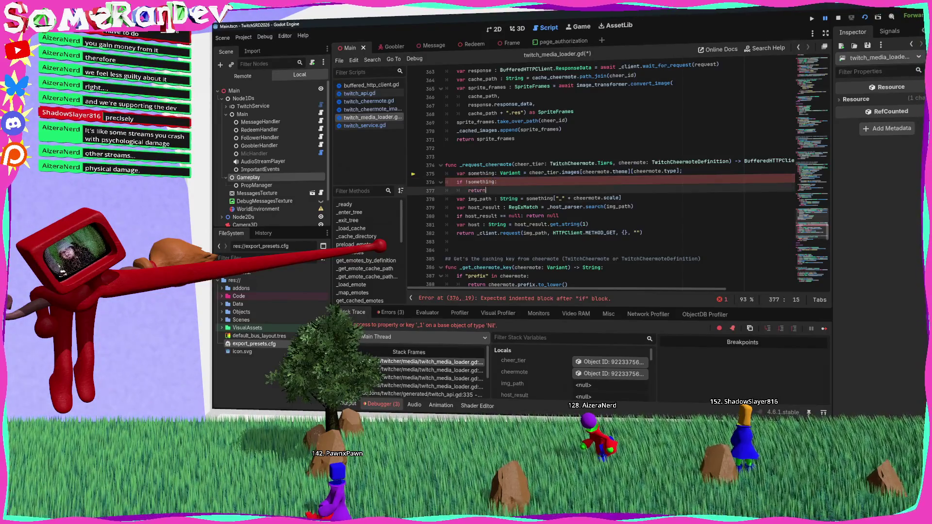
{"action": "key", "text": "ctrl+s"}
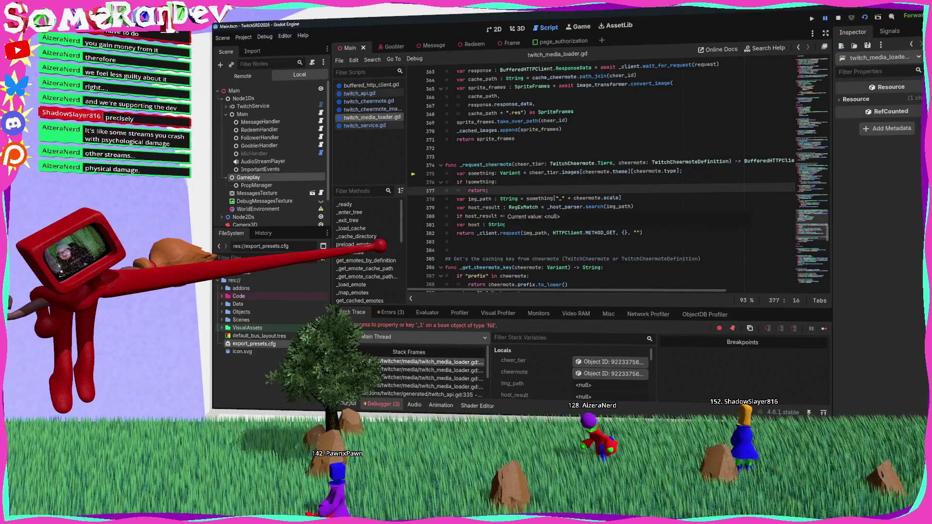
{"action": "key", "text": "F5"}
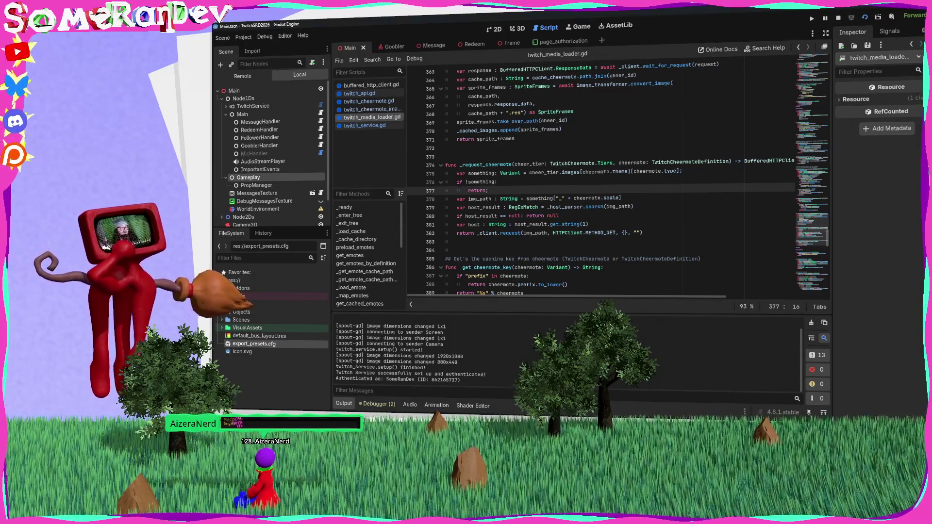
Cycle between the Godot editors until Mimiquick's Level1.tscn 3D viewport is in front.
{"action": "key", "text": "alt+Tab"}
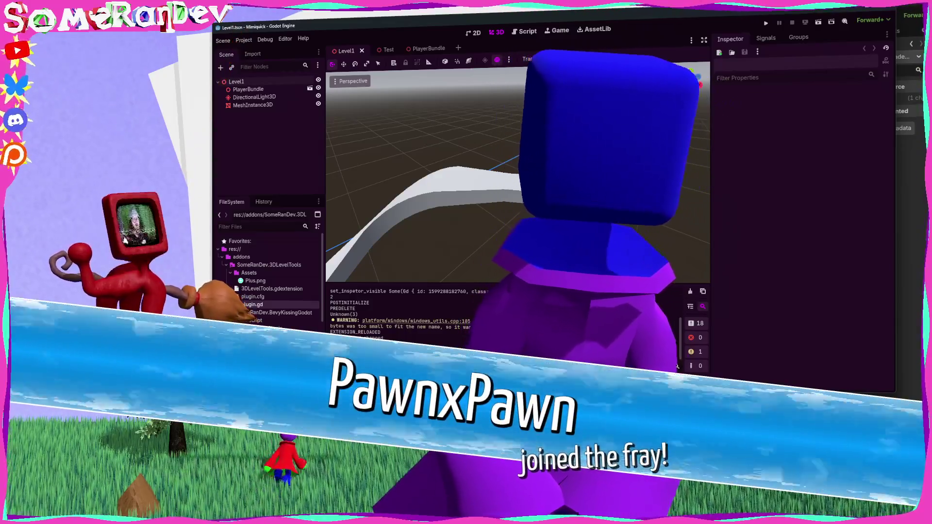
{"action": "key", "text": "alt+Tab"}
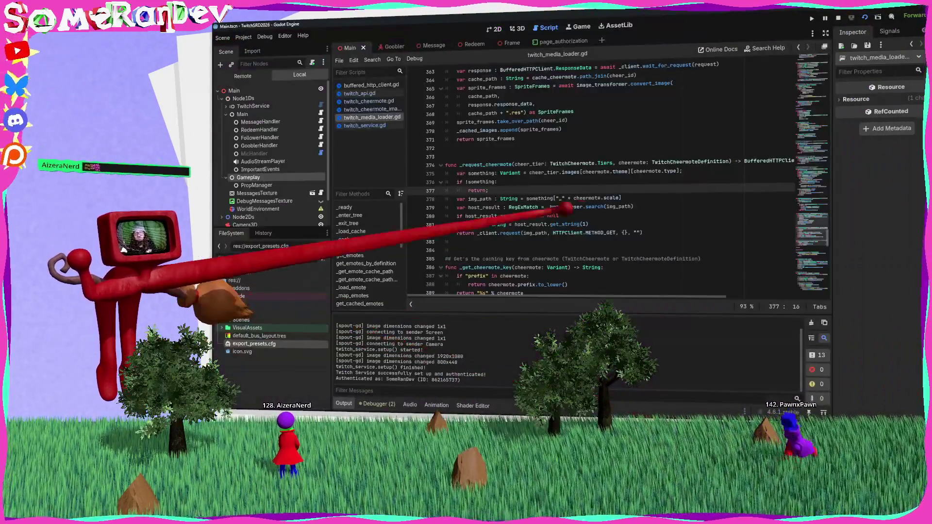
{"action": "key", "text": "alt+Tab"}
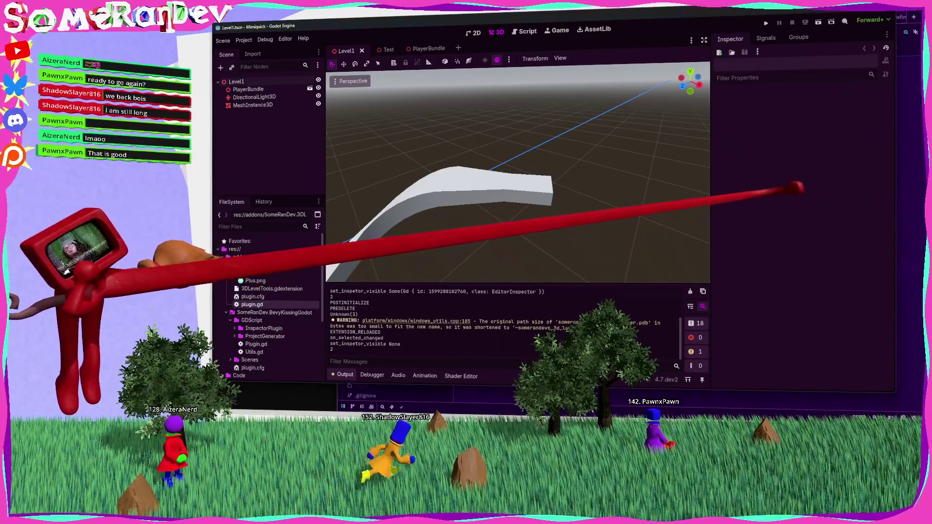
Save Level1 and run Project > Reload Current Project on the Mimiquick project.
{"action": "key", "text": "ctrl+s"}
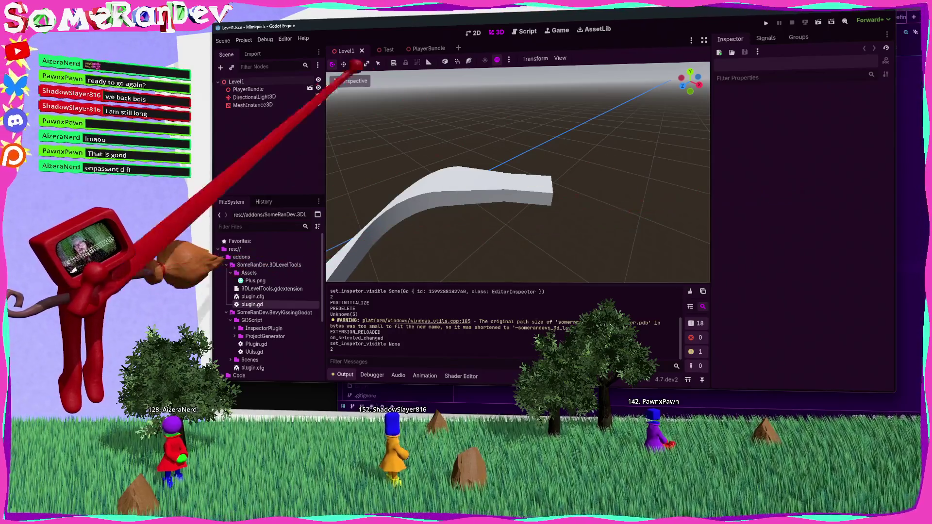
{"action": "left_click", "coordinate": [244, 39]}
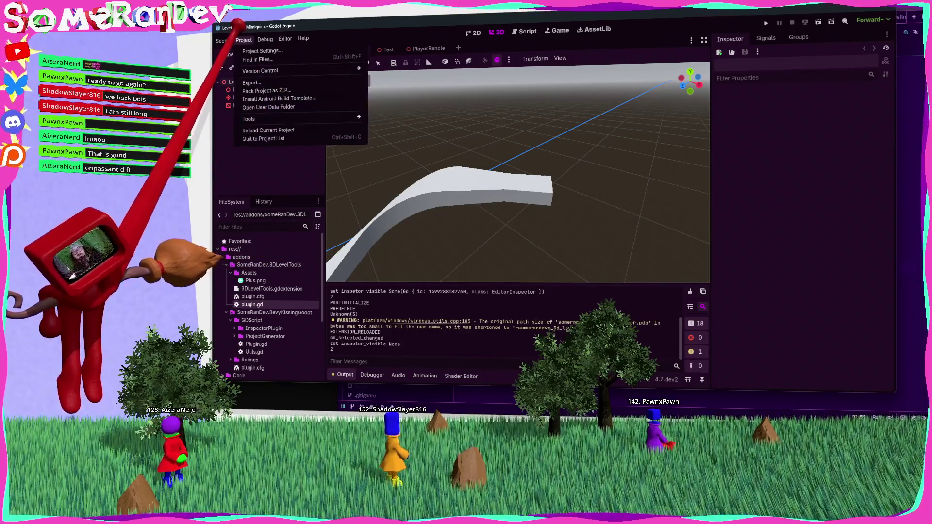
{"action": "left_click", "coordinate": [268, 130]}
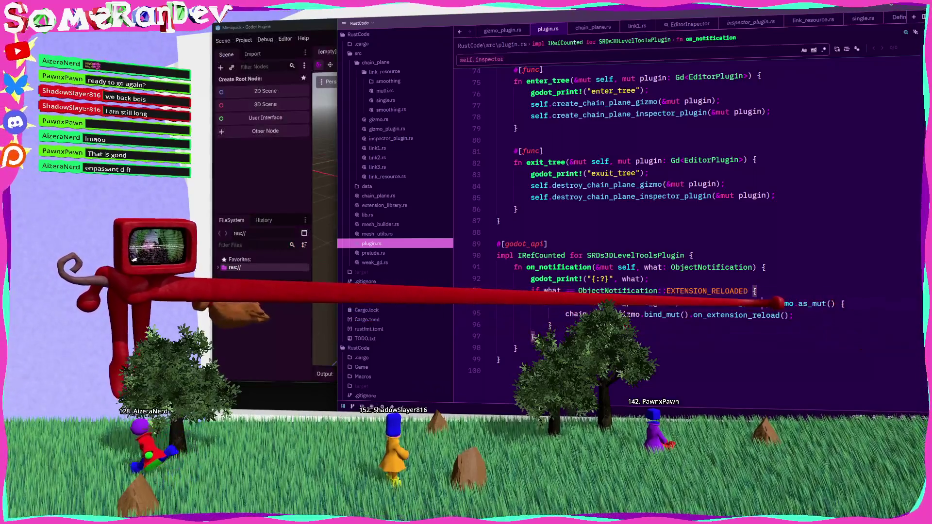
Add godot_print!("{:?}", self.chain_plane_gizmo); under the EXTENSION_RELOADED branch in plugin.rs.
{"action": "key", "text": "Return"}
{"action": "type", "text": "godot"}
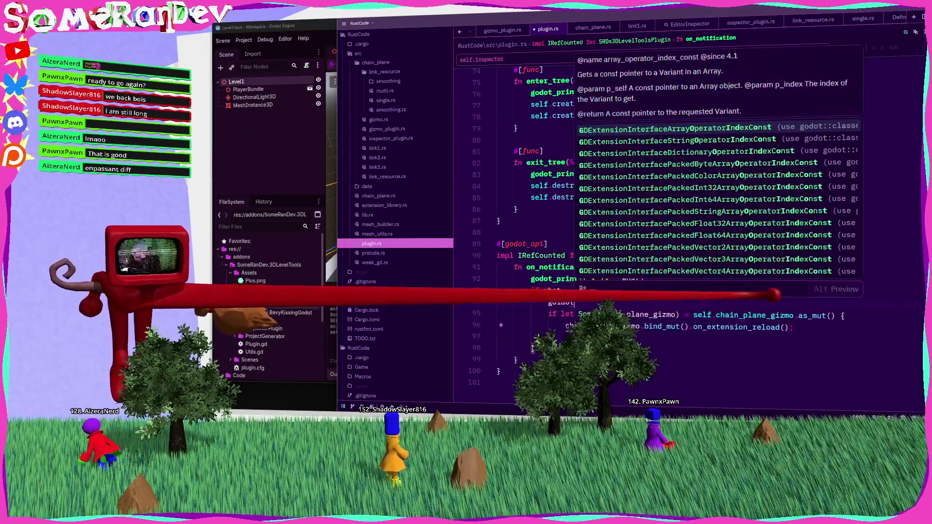
{"action": "type", "text": "_p"}
{"action": "key", "text": "Return"}
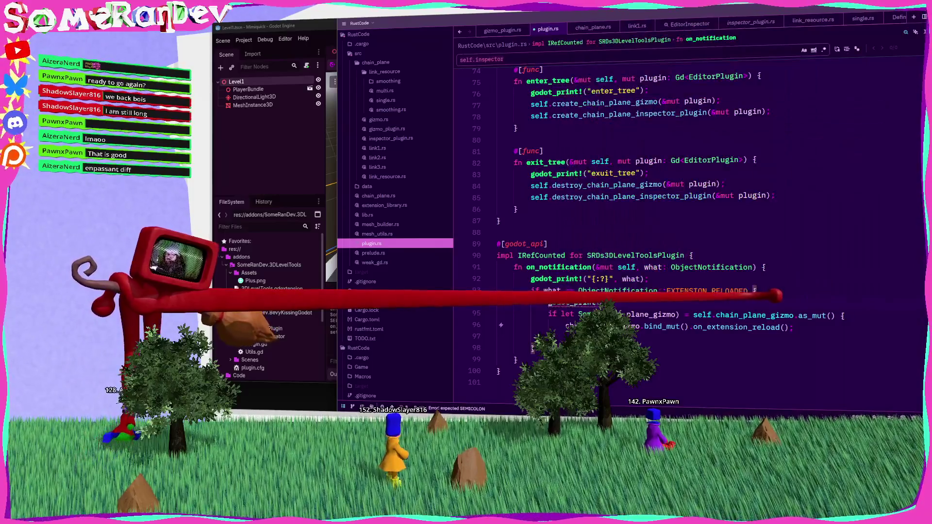
{"action": "type", "text": "\""}
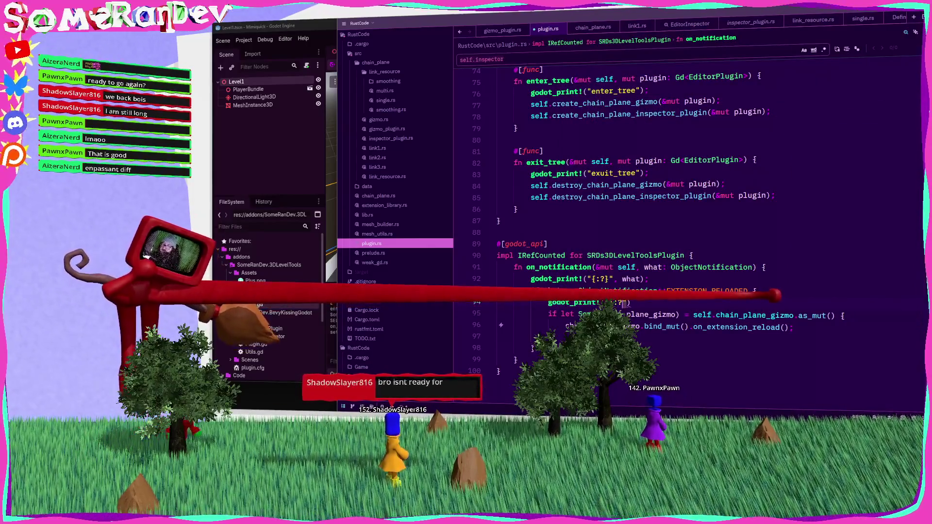
{"action": "type", "text": ", self.chain_plane_gizmo);"}
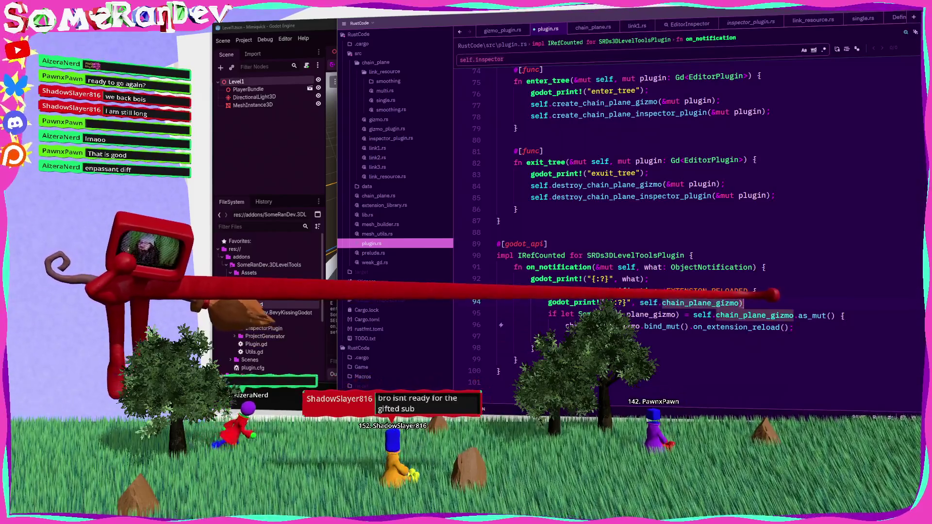
Rebuild the Rust extension by rerunning BUILD_WINDOWS.bat in PowerShell, then return to Godot.
{"action": "key", "text": "alt+Tab"}
{"action": "key", "text": "Up"}
{"action": "key", "text": "Return"}
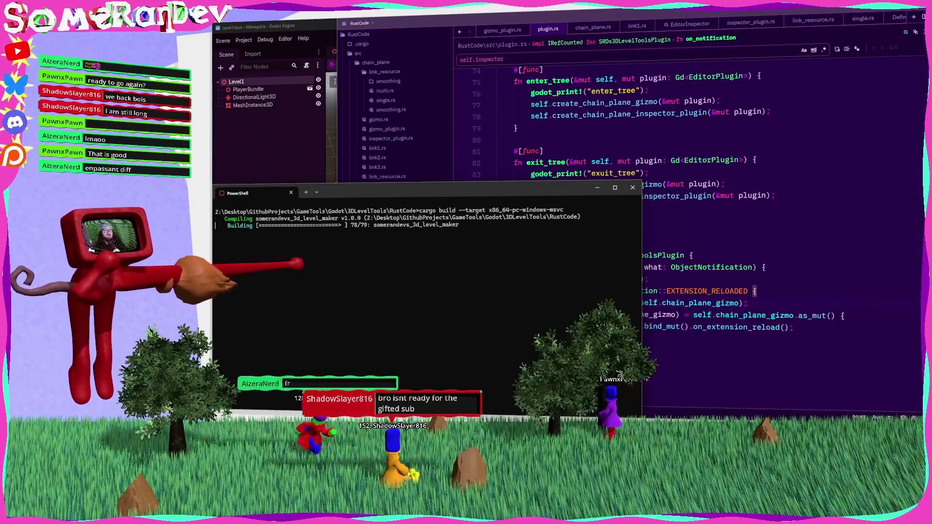
{"action": "key", "text": "alt+Tab"}
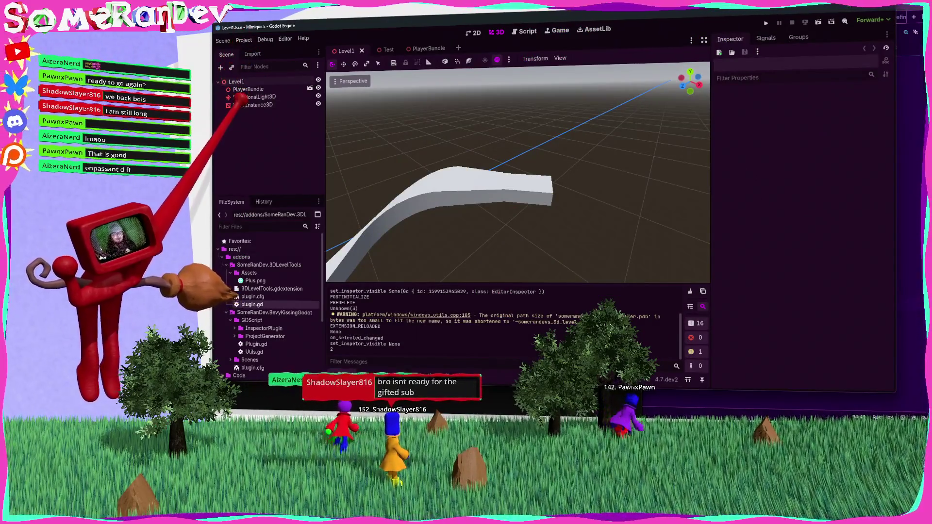
Reload the Mimiquick project to load the new extension build, then switch back to plugin.rs.
{"action": "left_click", "coordinate": [244, 39]}
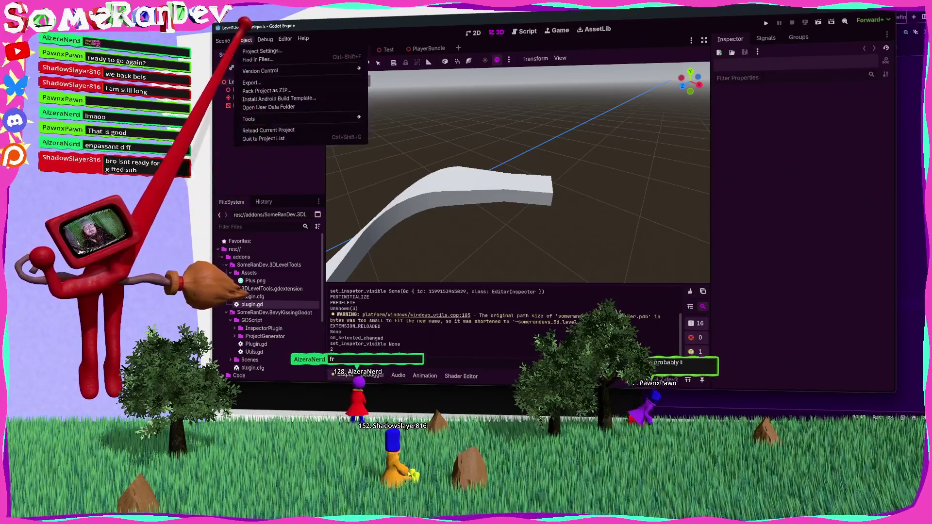
{"action": "left_click", "coordinate": [278, 130]}
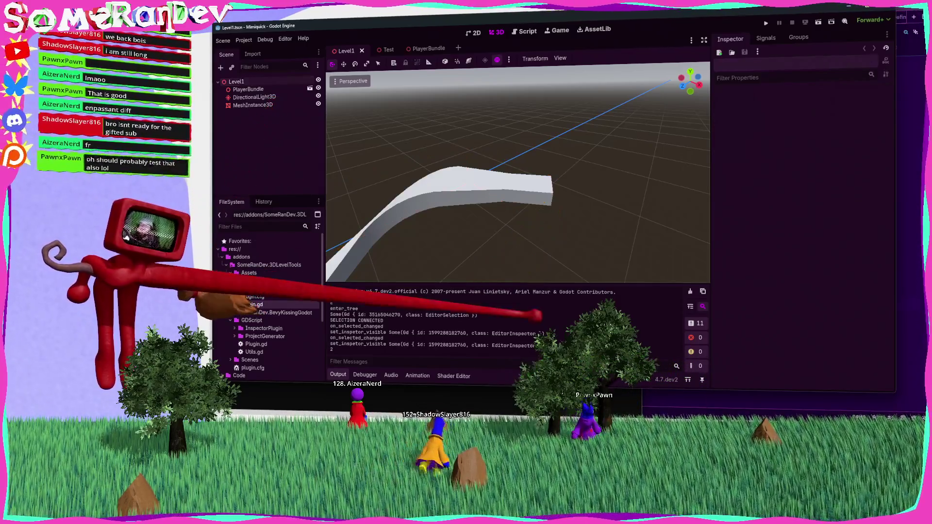
{"action": "key", "text": "alt+Tab"}
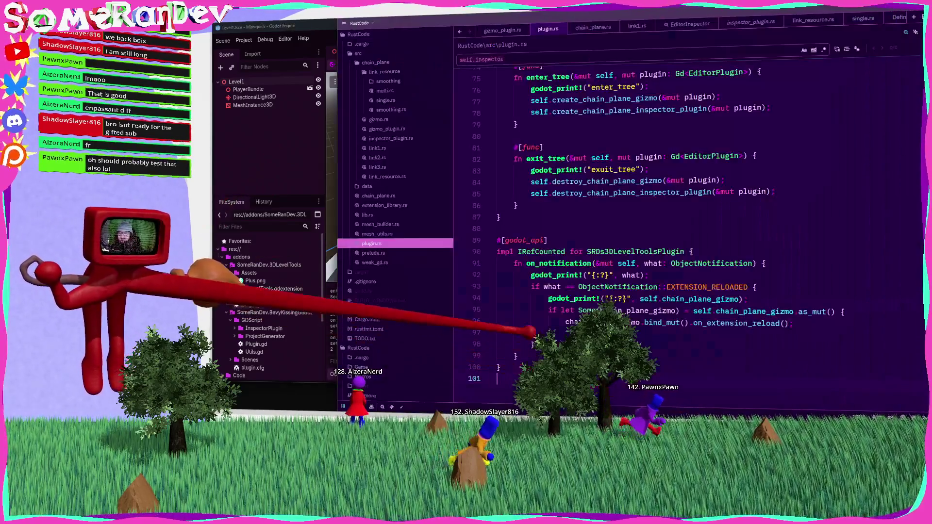
Compare the None in Godot's output log against self.chain_plane_gizmo on line 94 of plugin.rs.
{"action": "scroll", "coordinate": [680, 219], "scroll_direction": "down", "scroll_amount": 2}
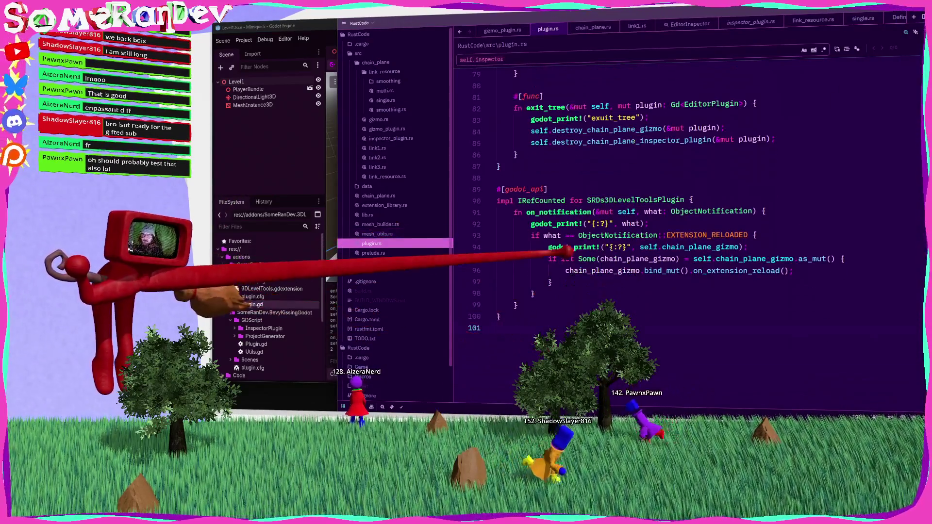
{"action": "key", "text": "alt+Tab"}
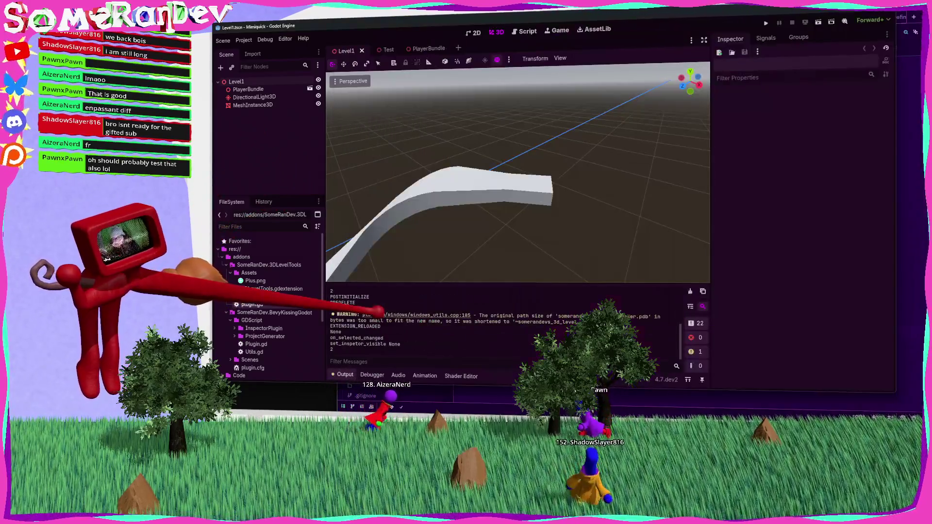
{"action": "double_click", "coordinate": [335, 331]}
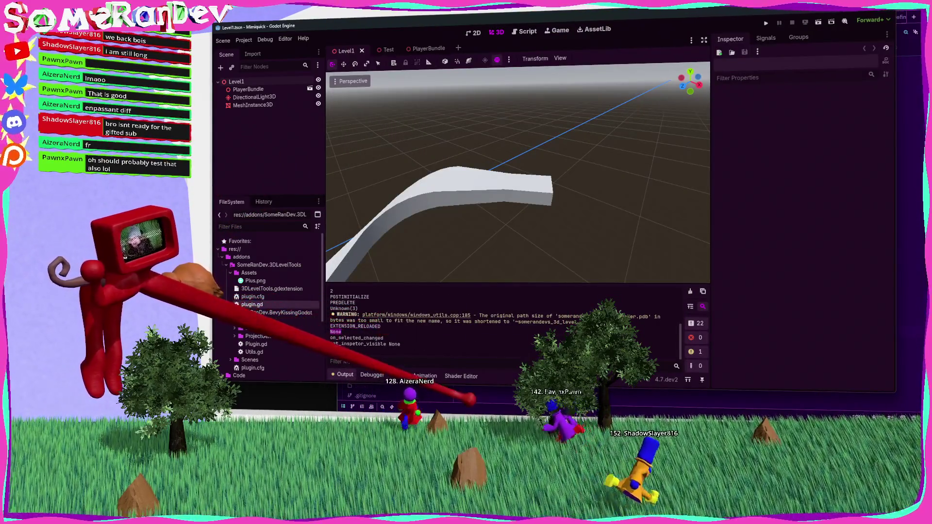
{"action": "key", "text": "alt+Tab"}
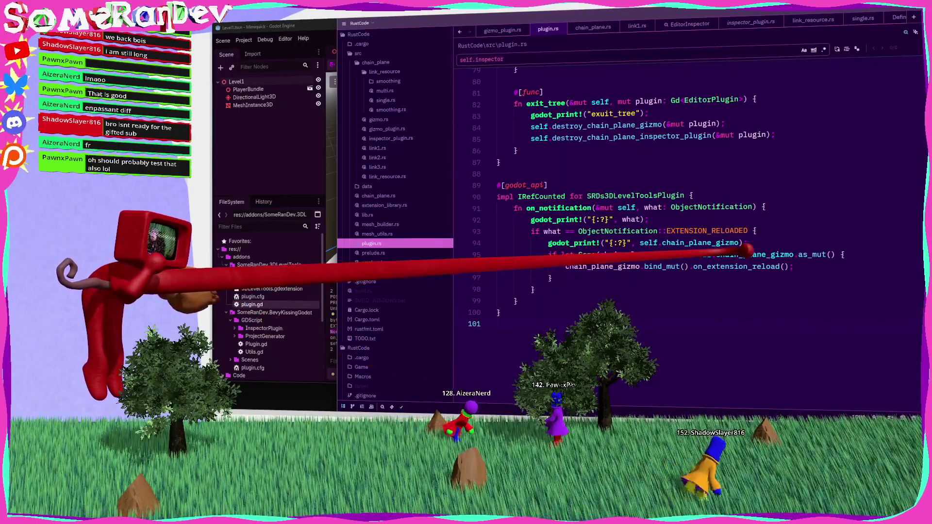
{"action": "left_click_drag", "start_coordinate": [640, 243], "coordinate": [739, 243]}
{"action": "mouse_move", "coordinate": [695, 253]}
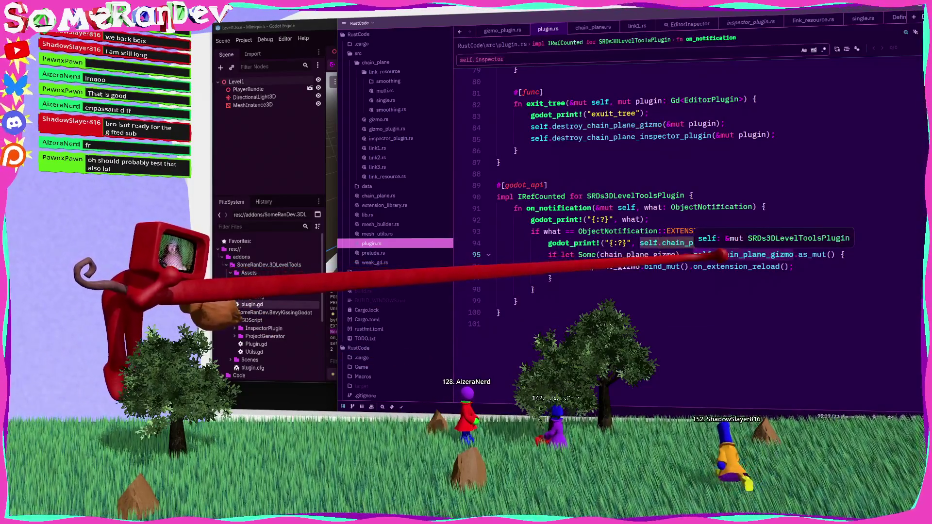
{"action": "scroll", "coordinate": [466, 270], "scroll_direction": "up", "scroll_amount": 6}
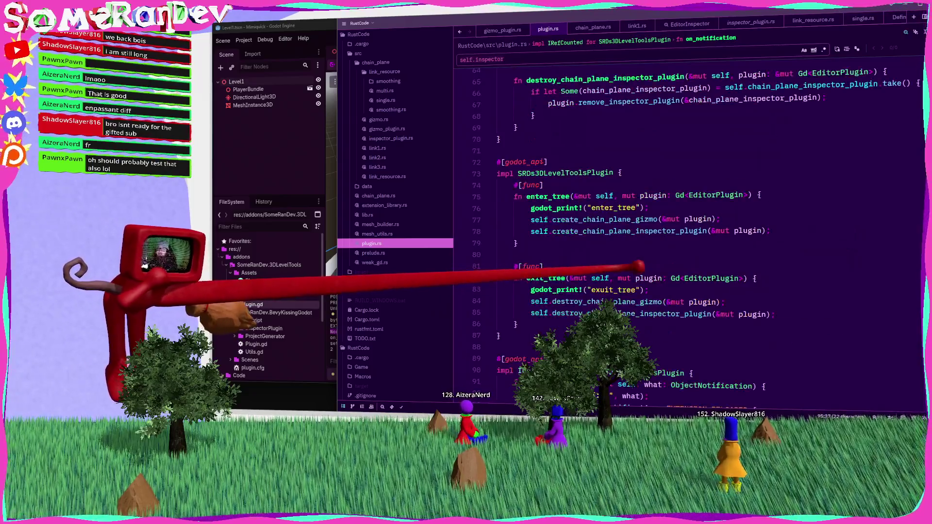
Select MeshInstance3D and DirectionalLight3D, check enter_tree in the Rust source, then open plugin.gd in Godot.
{"action": "left_click", "coordinate": [306, 128]}
{"action": "left_click", "coordinate": [266, 104]}
{"action": "left_click", "coordinate": [266, 97]}
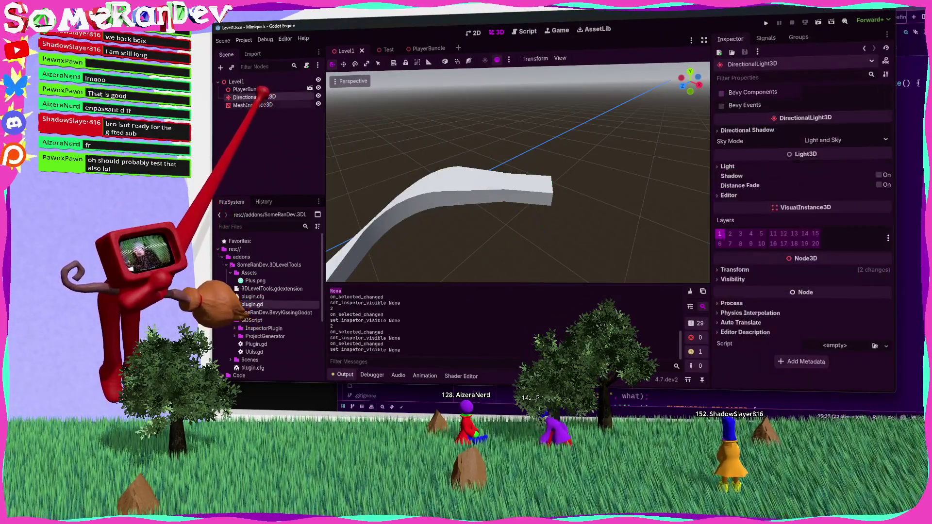
{"action": "left_click", "coordinate": [266, 104]}
{"action": "left_click", "coordinate": [510, 388]}
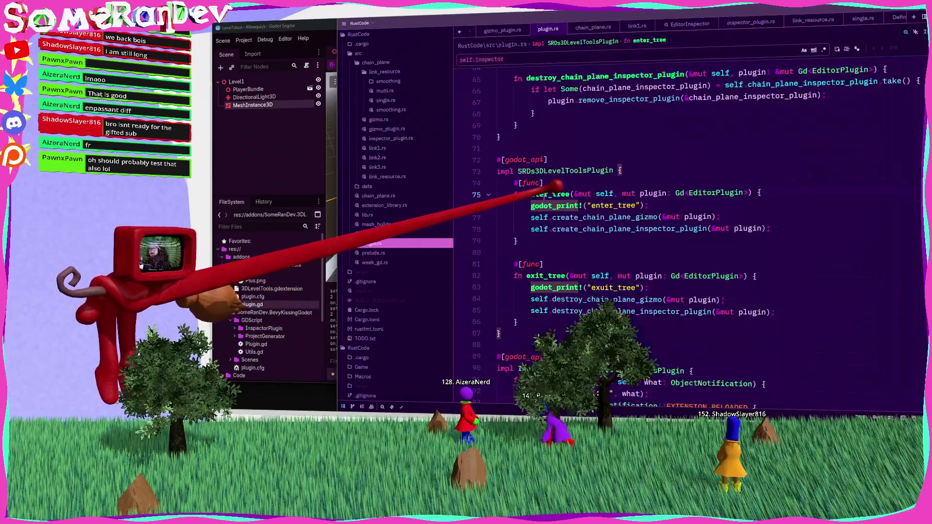
{"action": "double_click", "coordinate": [548, 195]}
{"action": "scroll", "coordinate": [586, 221], "scroll_direction": "down", "scroll_amount": 4}
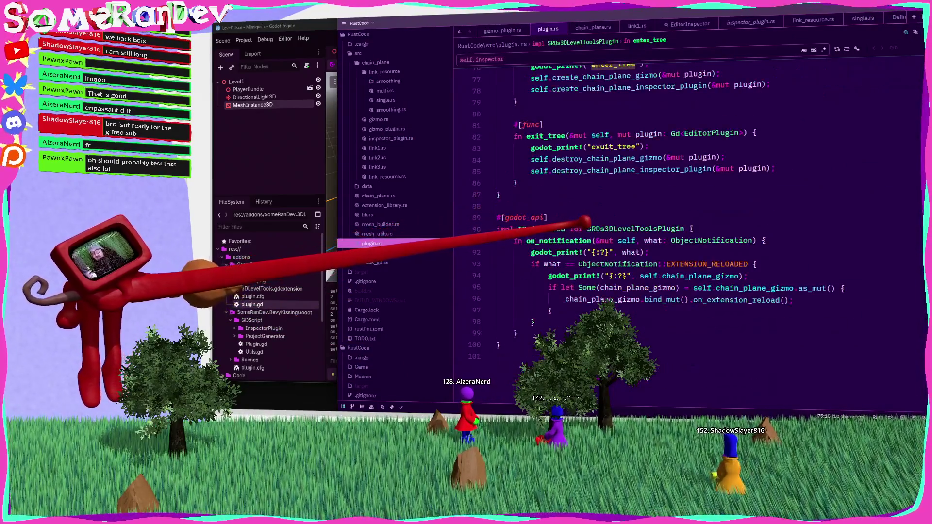
{"action": "left_click", "coordinate": [271, 94]}
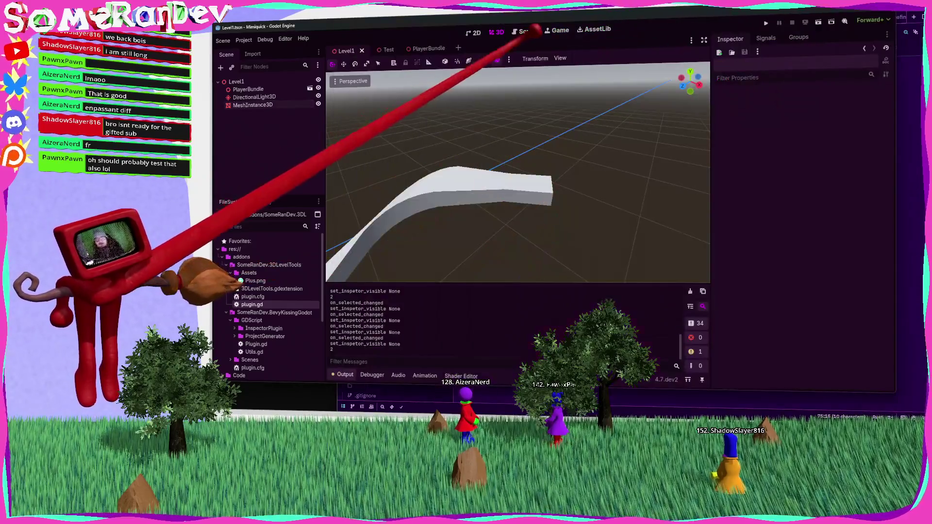
{"action": "left_click", "coordinate": [527, 31]}
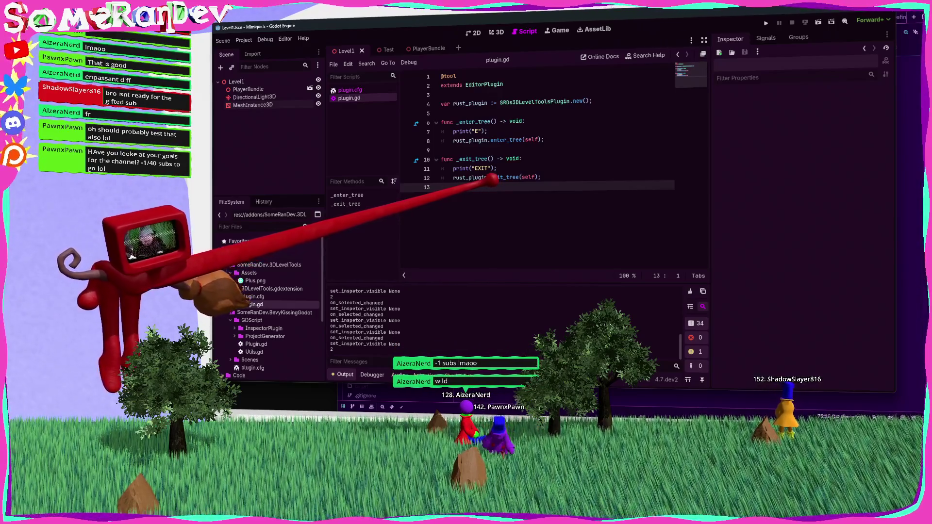
Review the SRDs3DLevelToolsPlugin struct and its fields in plugin.rs.
{"action": "key", "text": "alt+Tab"}
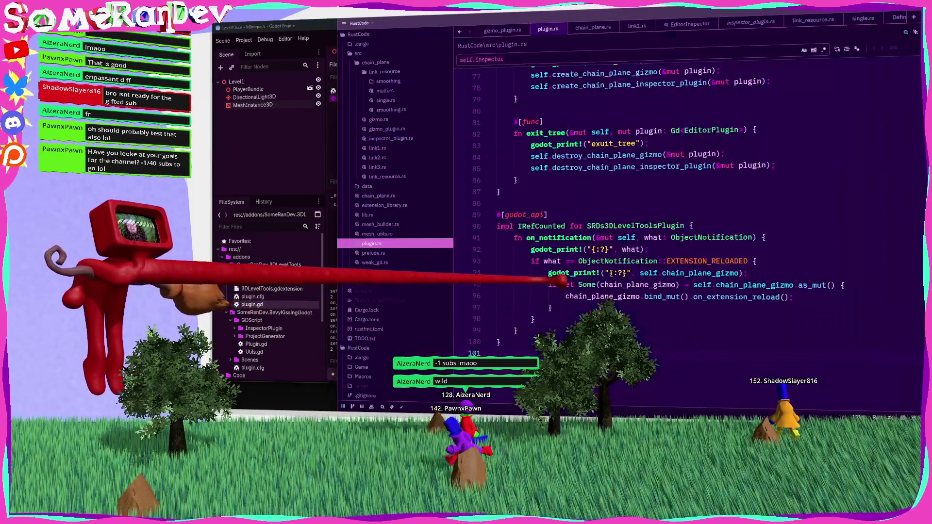
{"action": "scroll", "coordinate": [680, 204], "scroll_direction": "down", "scroll_amount": 5}
{"action": "scroll", "coordinate": [524, 304], "scroll_direction": "up", "scroll_amount": 5}
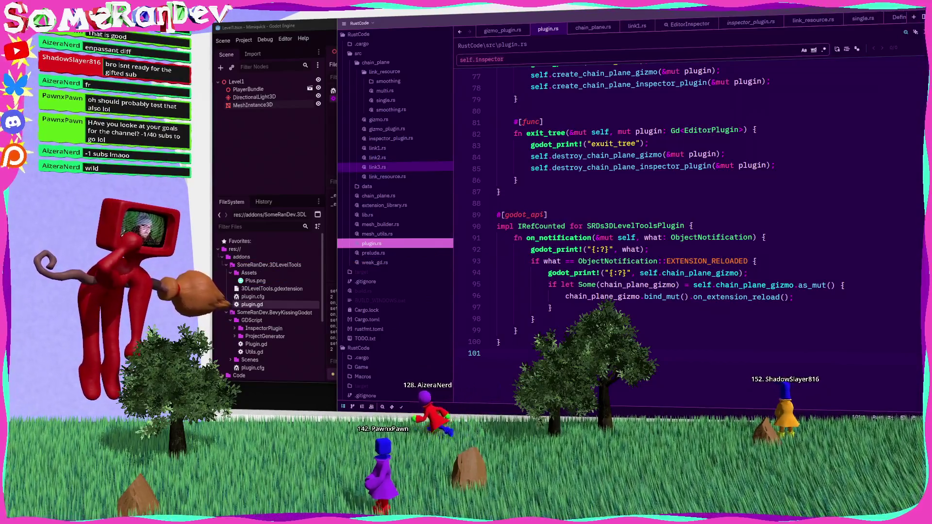
{"action": "left_click", "coordinate": [545, 203]}
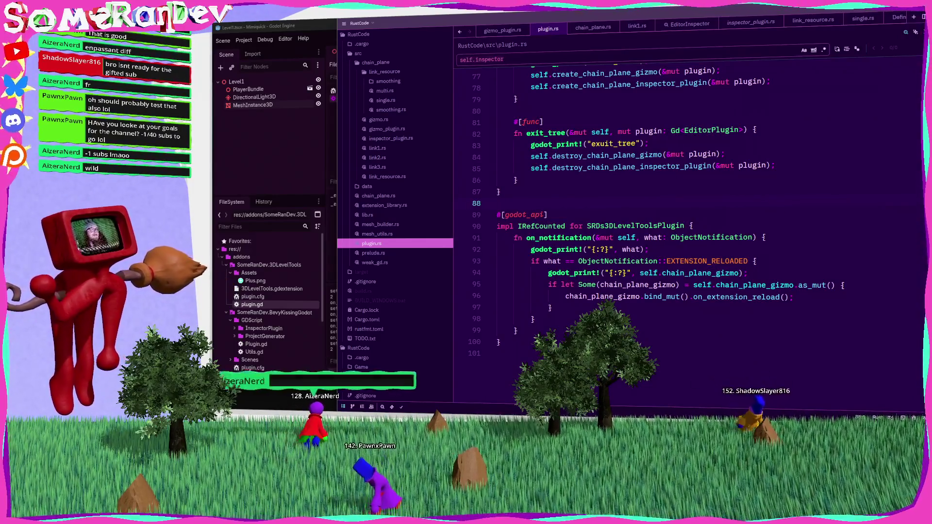
{"action": "scroll", "coordinate": [559, 206], "scroll_direction": "up", "scroll_amount": 9}
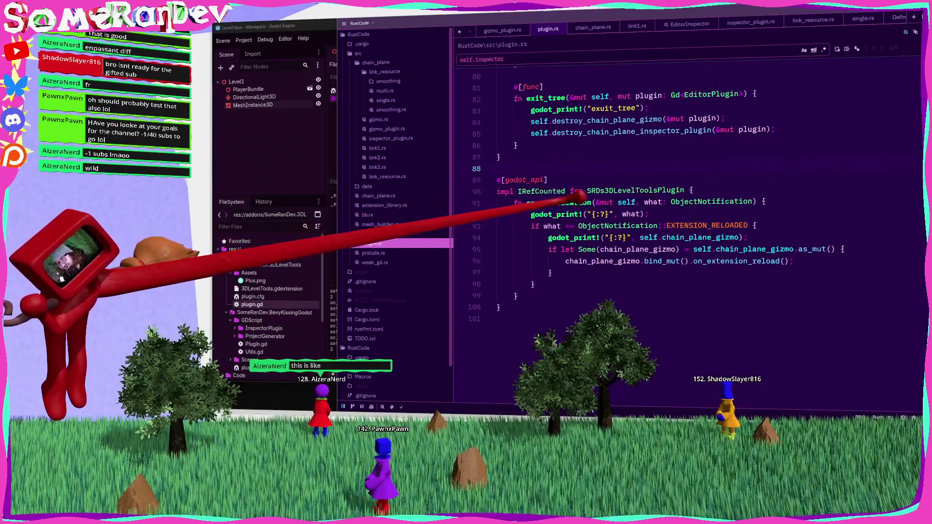
{"action": "scroll", "coordinate": [558, 207], "scroll_direction": "up", "scroll_amount": 10}
{"action": "scroll", "coordinate": [554, 206], "scroll_direction": "down", "scroll_amount": 13}
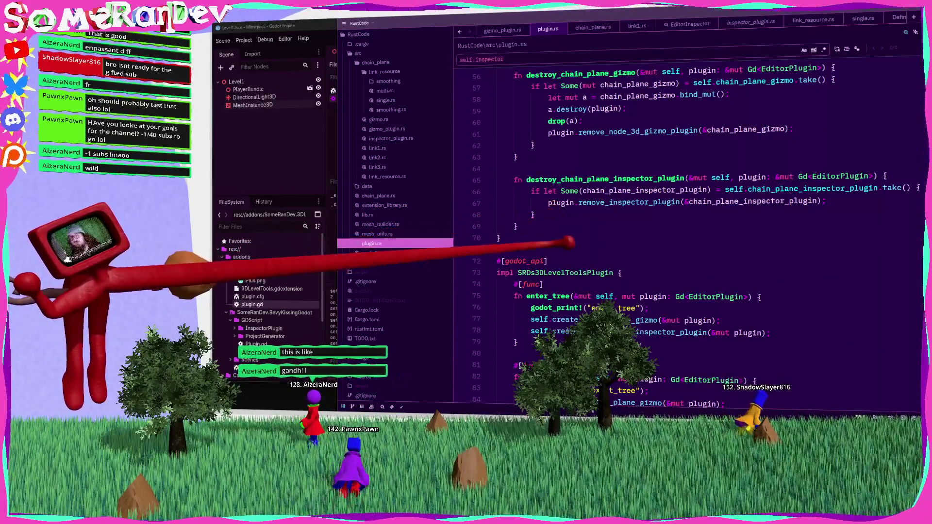
Check plugin.gd's rust_plugin declaration on line 4, then add blank lines below the Rust plugin's fields.
{"action": "left_click", "coordinate": [247, 156]}
{"action": "left_click_drag", "start_coordinate": [594, 101], "coordinate": [441, 102]}
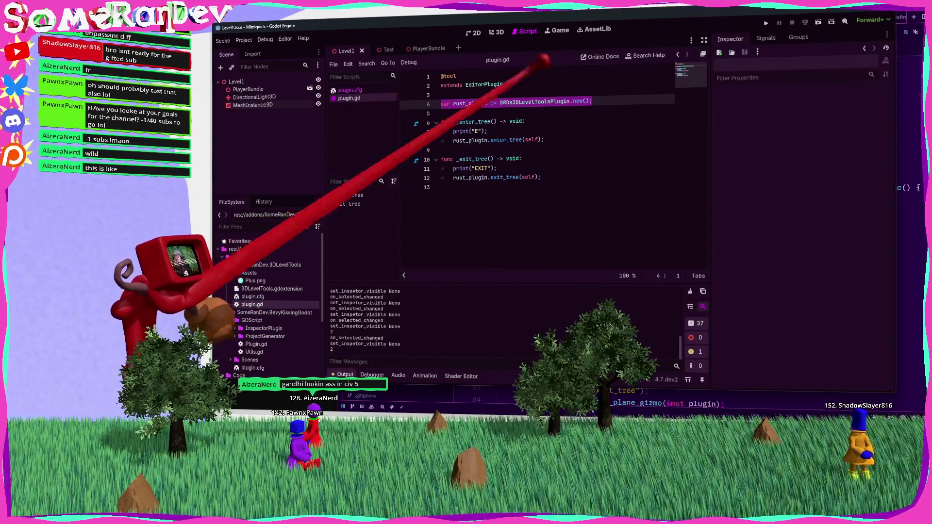
{"action": "key", "text": "alt+Tab"}
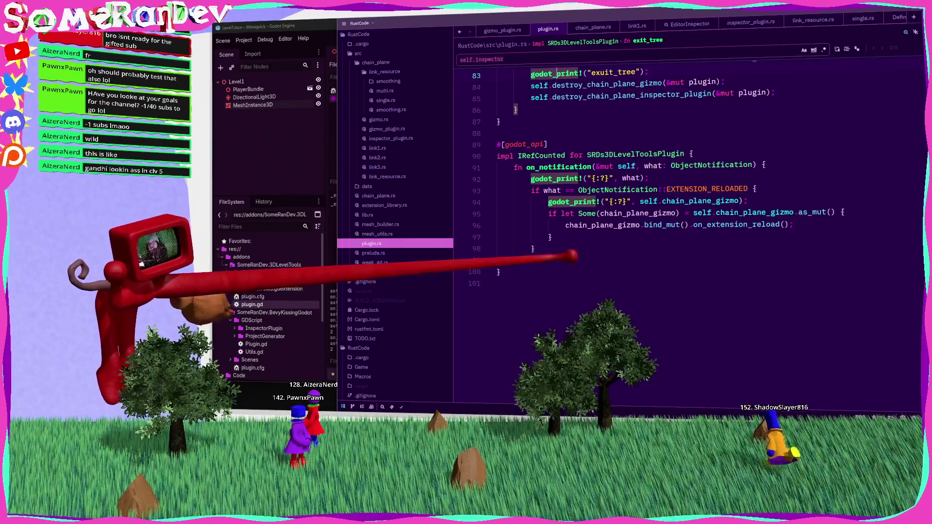
{"action": "left_click", "coordinate": [280, 132]}
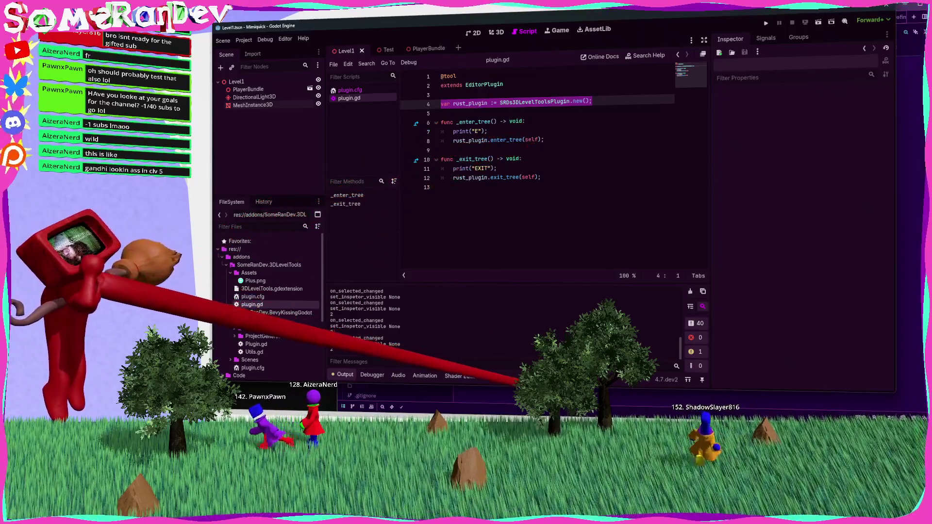
{"action": "left_click", "coordinate": [517, 391]}
{"action": "scroll", "coordinate": [523, 334], "scroll_direction": "up", "scroll_amount": 5}
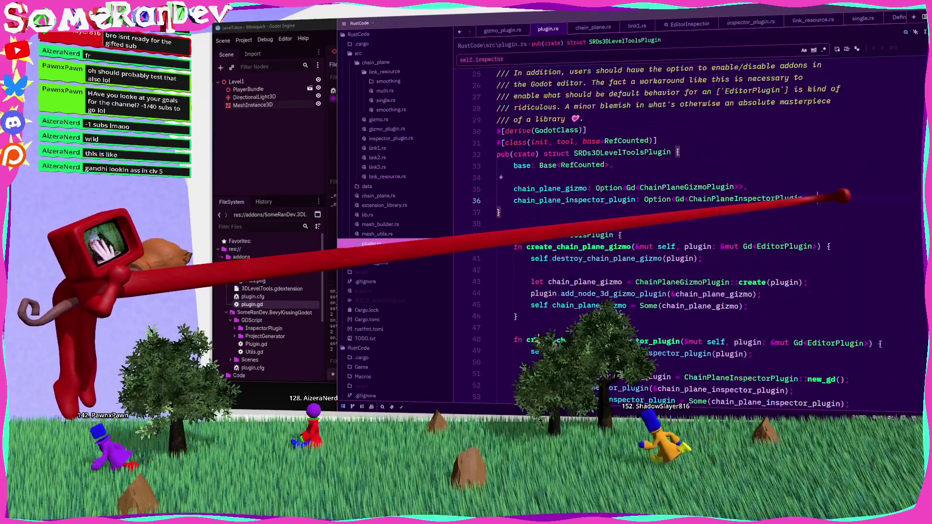
{"action": "key", "text": "Return"}
{"action": "key", "text": "Return"}
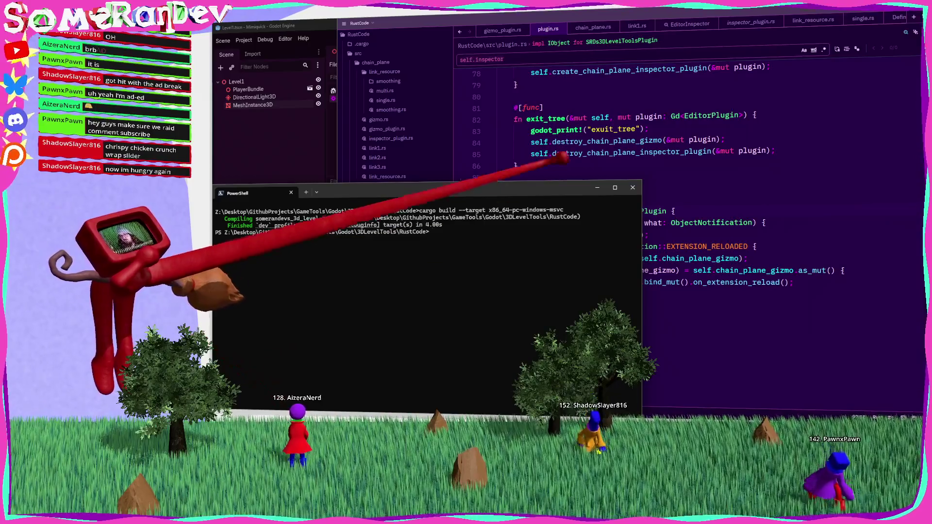
Confirm the Object base type in plugin.rs, then reload the current project in Godot.
{"action": "key", "text": "alt+Tab"}
{"action": "scroll", "coordinate": [680, 219], "scroll_direction": "up", "scroll_amount": 8}
{"action": "scroll", "coordinate": [680, 233], "scroll_direction": "up", "scroll_amount": 9}
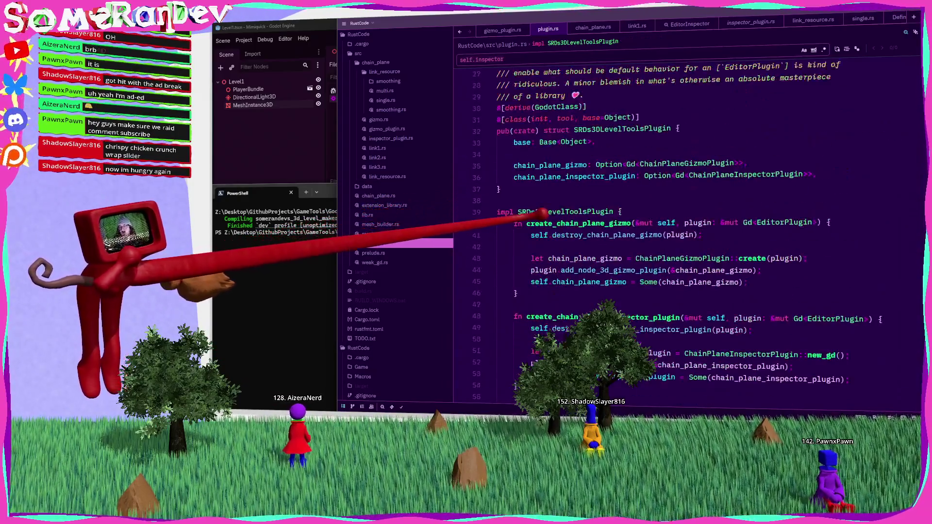
{"action": "left_click", "coordinate": [580, 177]}
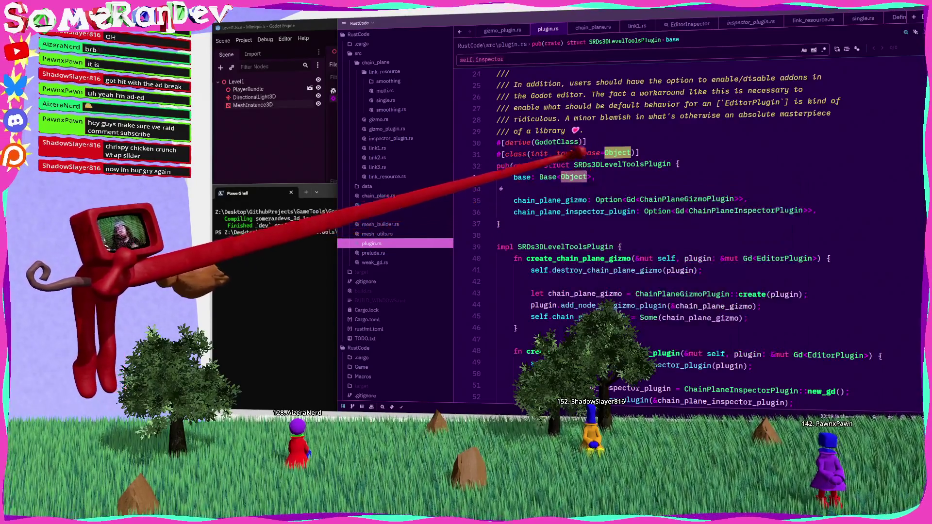
{"action": "key", "text": "alt+Tab"}
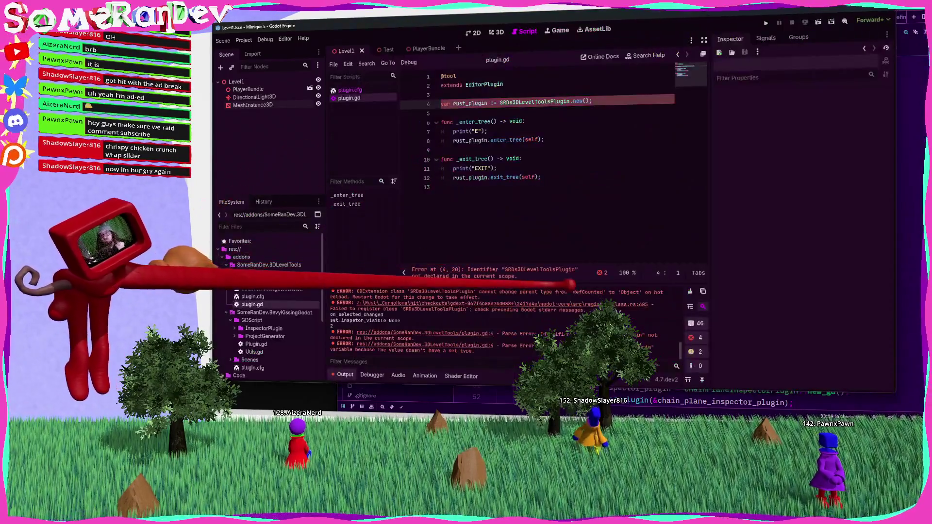
{"action": "left_click", "coordinate": [244, 40]}
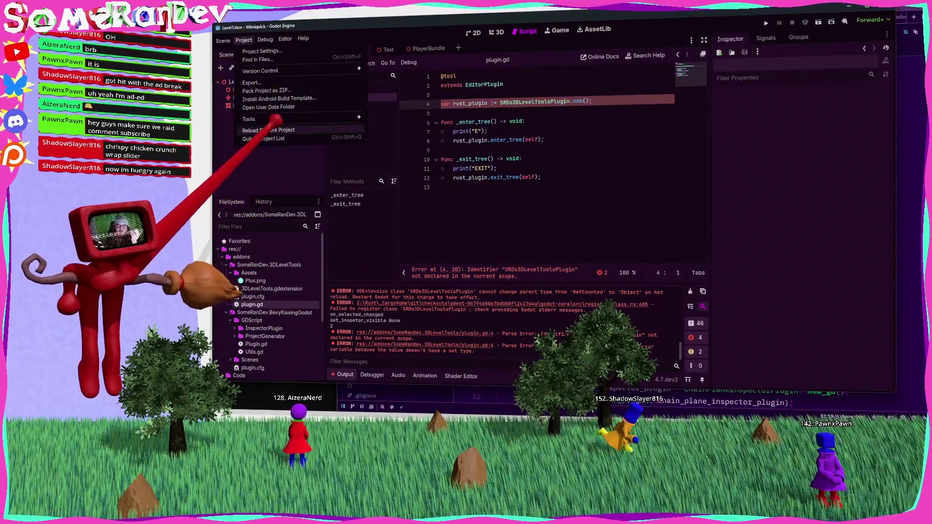
{"action": "left_click", "coordinate": [266, 130]}
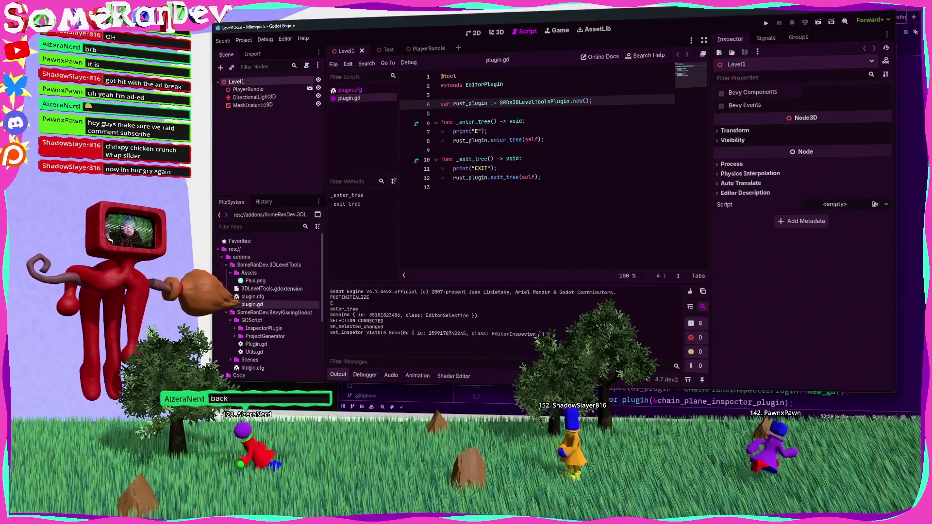
Add a _notification function that calls rust_plugin.queue_free() on NOTIFICATION_PREDELETE, and save.
{"action": "left_click", "coordinate": [500, 188]}
{"action": "key", "text": "Return"}
{"action": "key", "text": "Return"}
{"action": "left_click", "coordinate": [507, 196]}
{"action": "type", "text": "fu"}
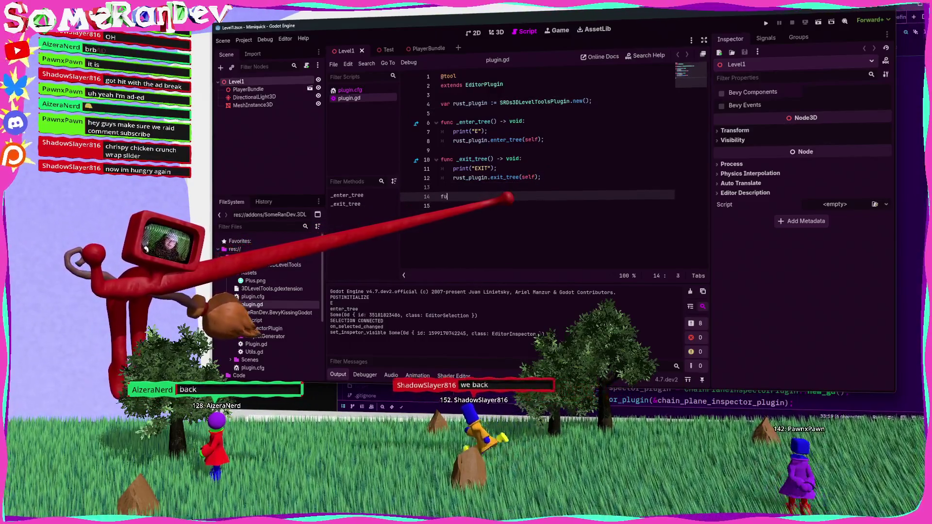
{"action": "type", "text": "nc _no"}
{"action": "key", "text": "Return"}
{"action": "key", "text": "Return"}
{"action": "type", "text": "if wh"}
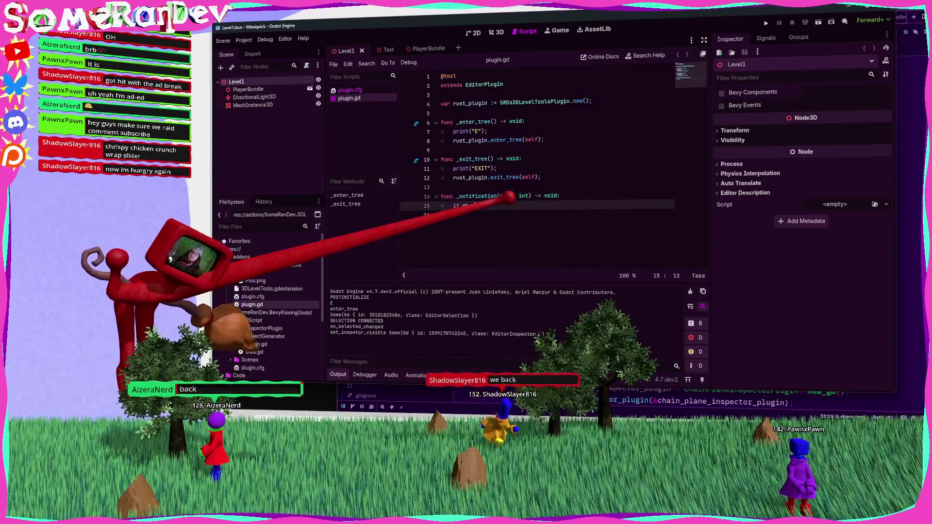
{"action": "type", "text": "at == NOTIFICATION_PRE"}
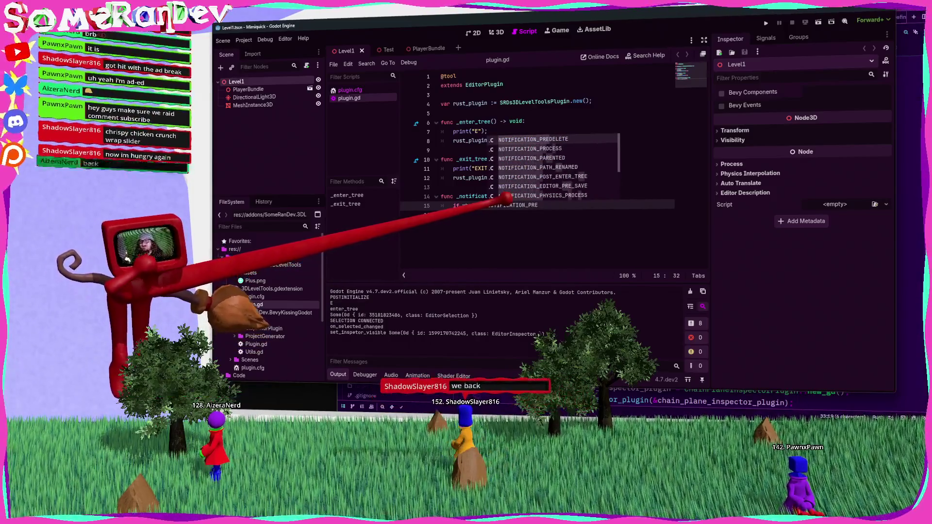
{"action": "key", "text": "Return"}
{"action": "type", "text": ":"}
{"action": "key", "text": "Return"}
{"action": "type", "text": "rust"}
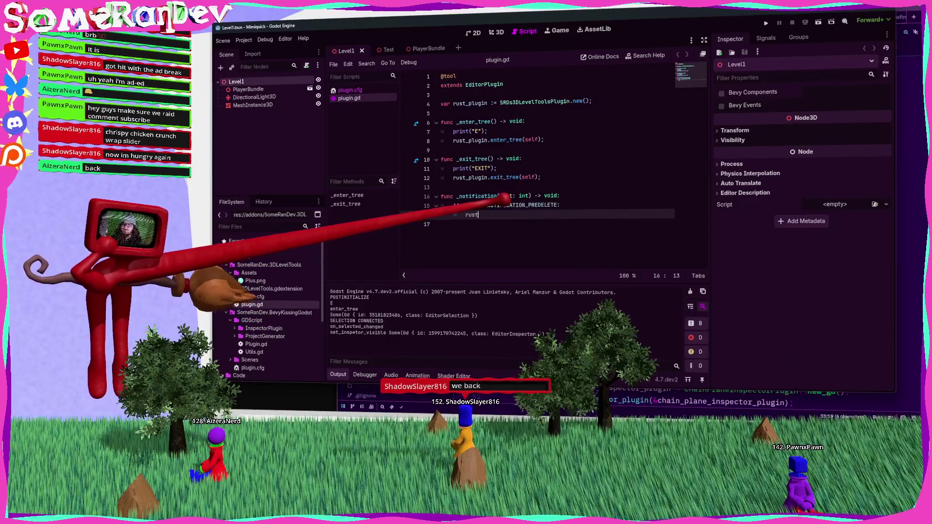
{"action": "type", "text": "_plugin.queue"}
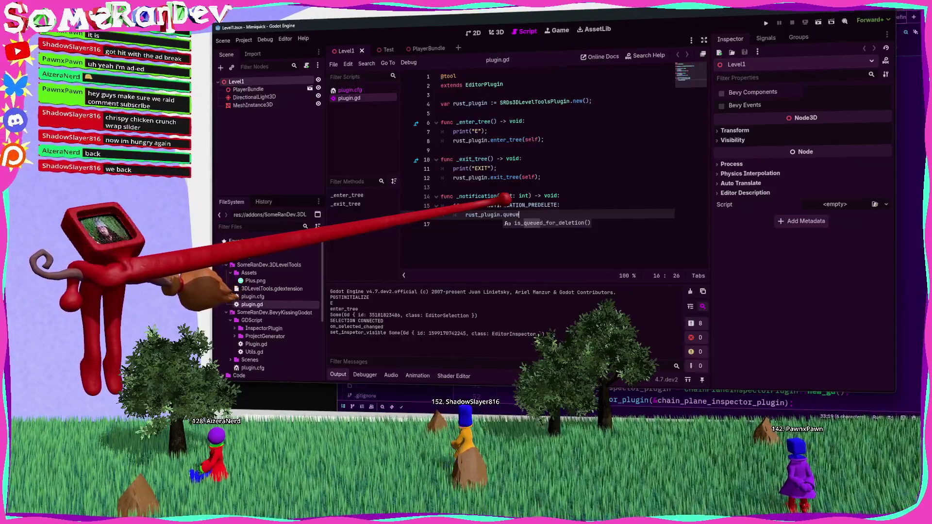
{"action": "type", "text": "_free();"}
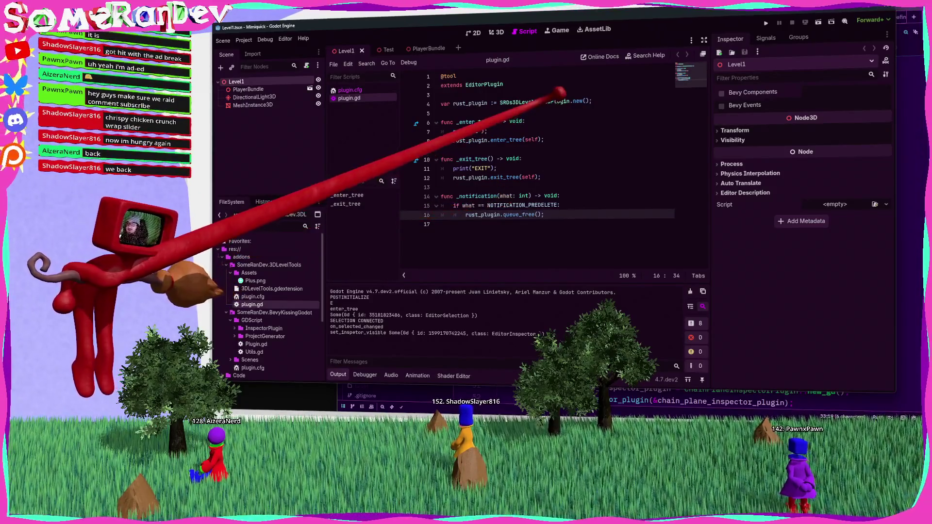
{"action": "left_click", "coordinate": [559, 101], "text": "ctrl"}
{"action": "key", "text": "alt+Left"}
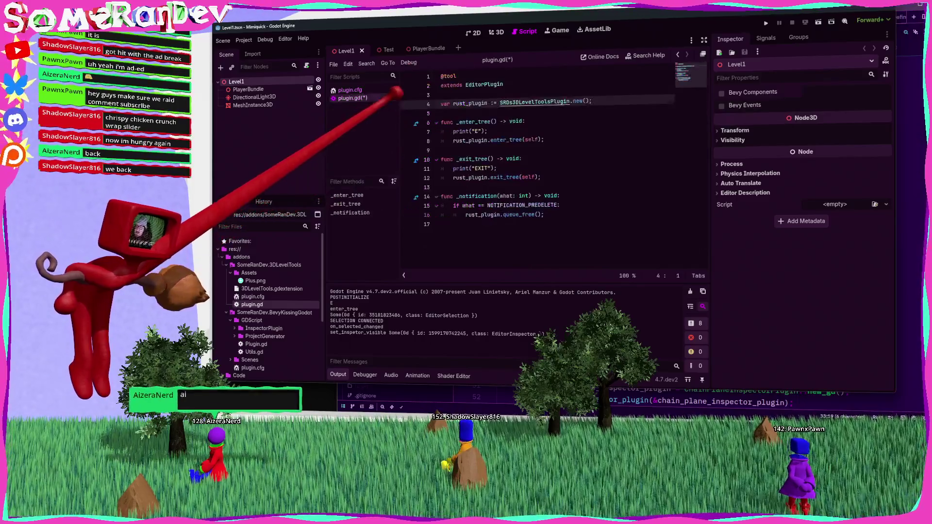
{"action": "left_click", "coordinate": [543, 214]}
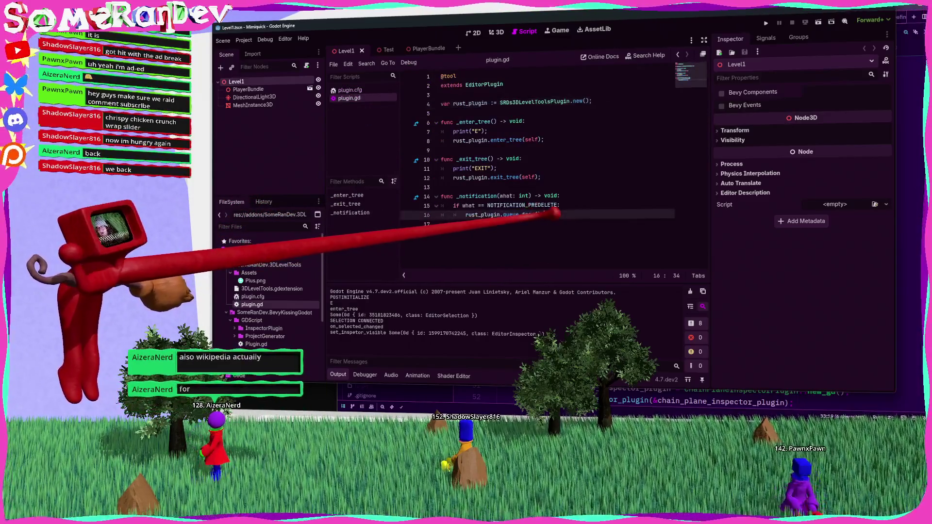
{"action": "key", "text": "ctrl+s"}
Guard the queue_free call with 'if rust_plugin:' and add 'rust_plugin = null;' after it.
{"action": "key", "text": "ctrl+shift+Return"}
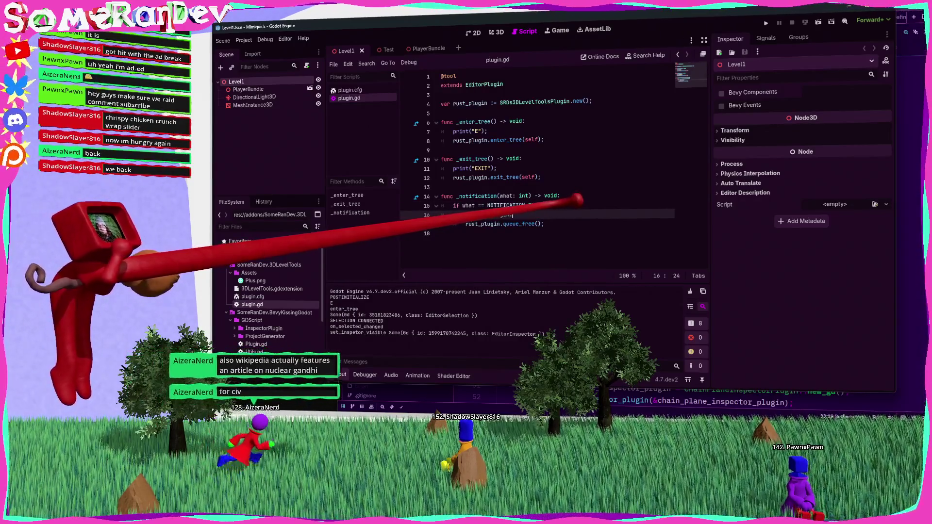
{"action": "type", "text": "if rust_plugin:"}
{"action": "key", "text": "Down"}
{"action": "key", "text": "Home"}
{"action": "key", "text": "Tab"}
{"action": "key", "text": "ctrl+Return"}
{"action": "type", "text": "rust_plugin = null"}
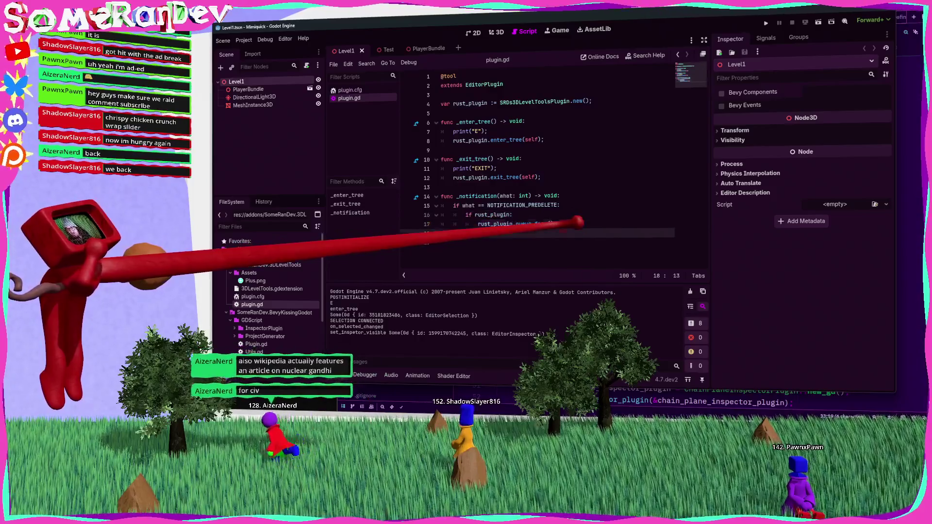
{"action": "type", "text": ";"}
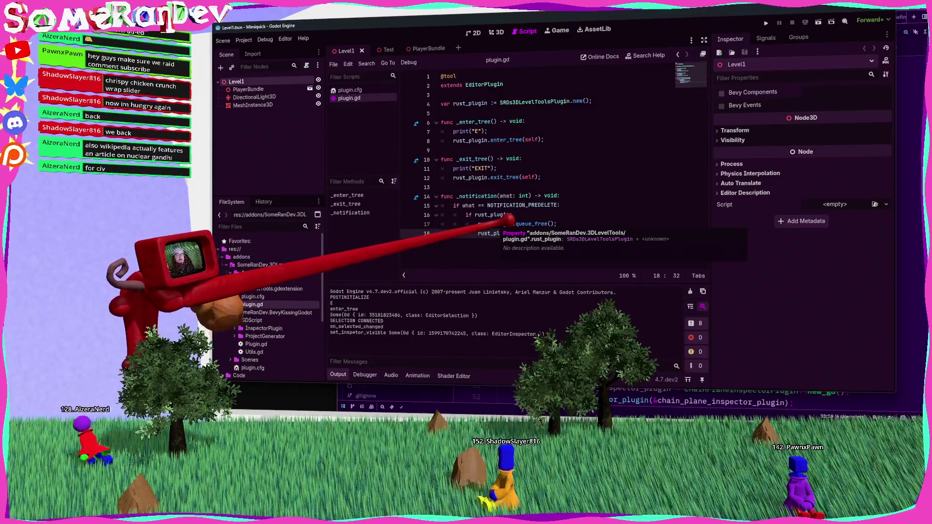
{"action": "key", "text": "Return"}
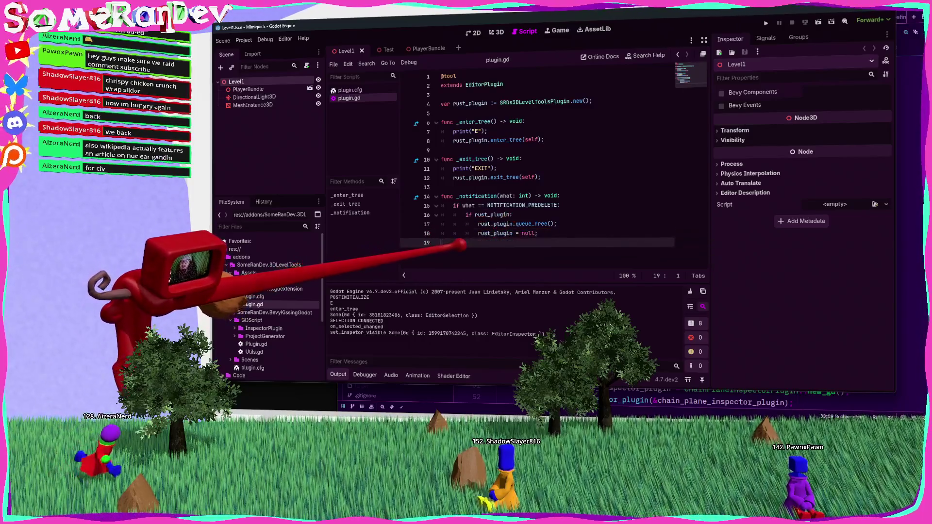
{"action": "left_click", "coordinate": [464, 187]}
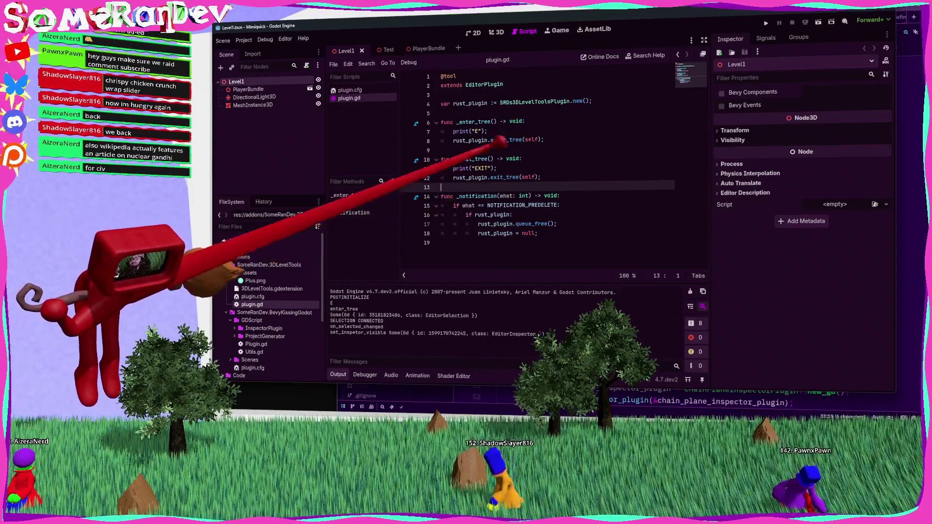
{"action": "left_click", "coordinate": [272, 144]}
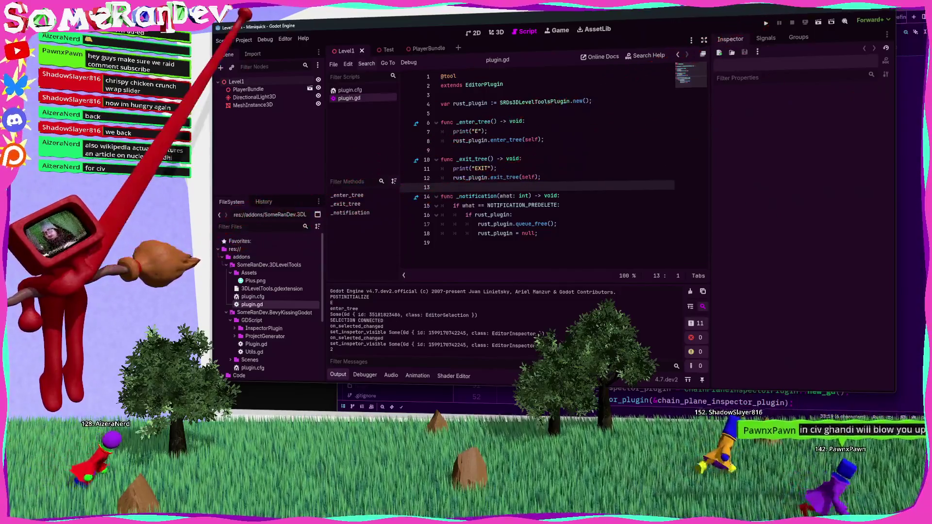
In Level1's 3D view, select MeshInstance3D and a chain link handle to see the chain-plane gizmo and link inspector.
{"action": "left_click", "coordinate": [245, 40]}
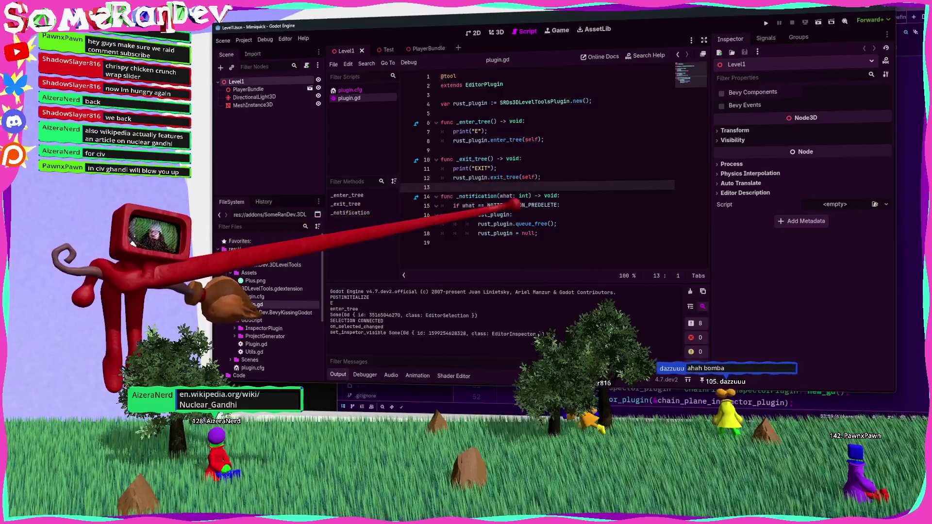
{"action": "left_click", "coordinate": [496, 32]}
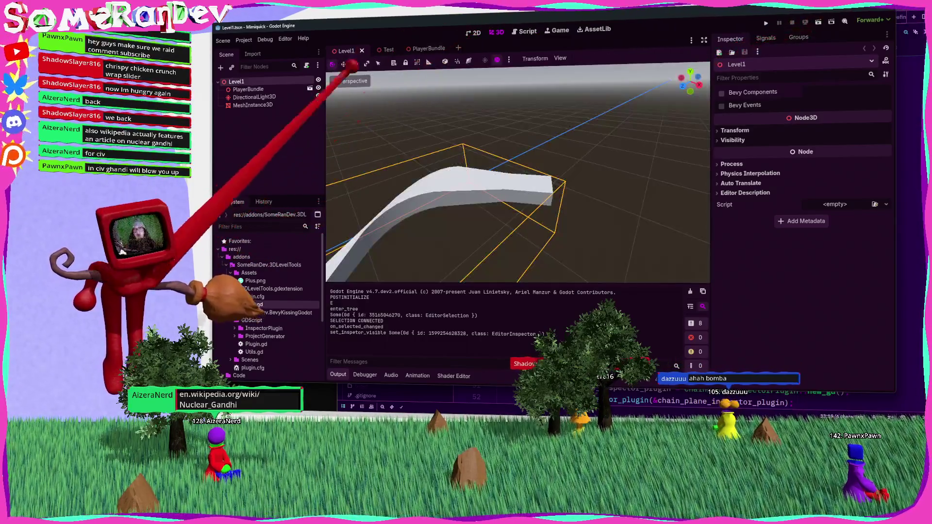
{"action": "left_click", "coordinate": [252, 105]}
{"action": "left_click", "coordinate": [247, 89]}
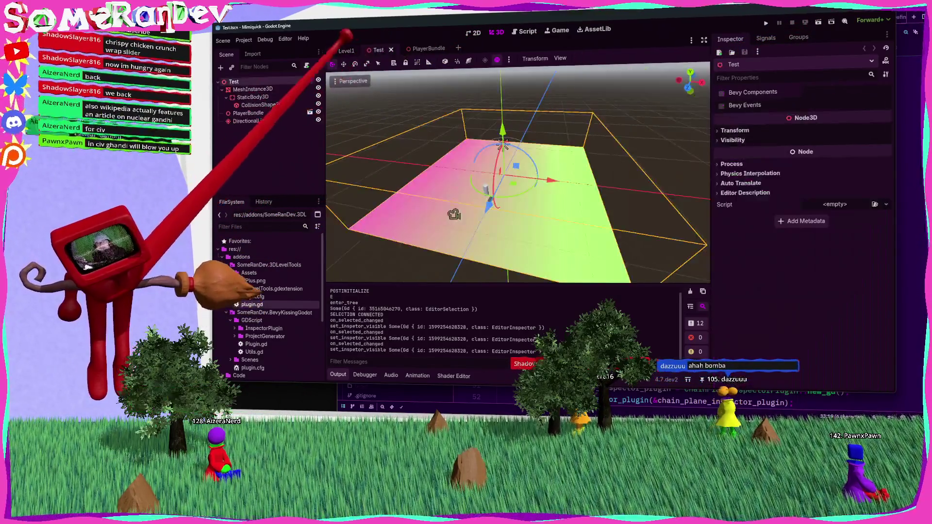
{"action": "left_click", "coordinate": [252, 104]}
{"action": "left_click", "coordinate": [250, 98]}
{"action": "left_click", "coordinate": [253, 105]}
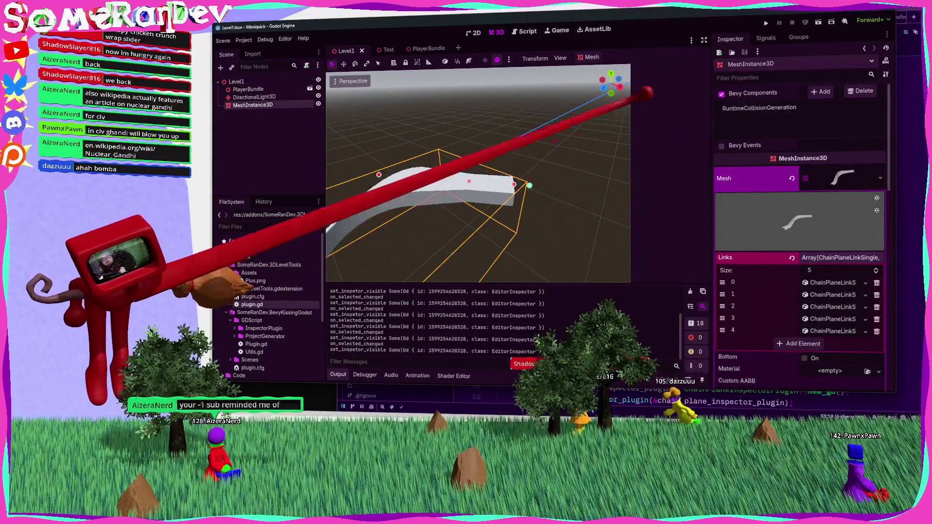
{"action": "left_click", "coordinate": [469, 181]}
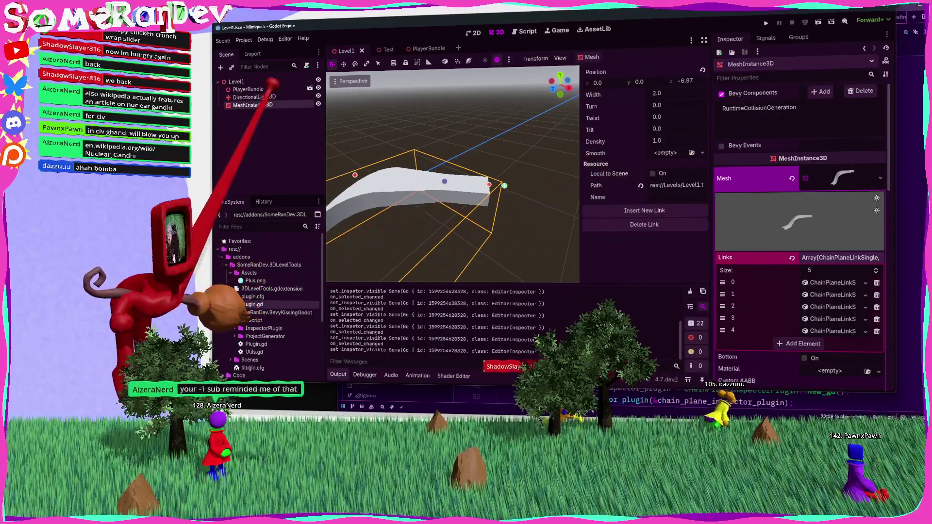
{"action": "left_click", "coordinate": [253, 97]}
{"action": "key", "text": "alt+Tab"}
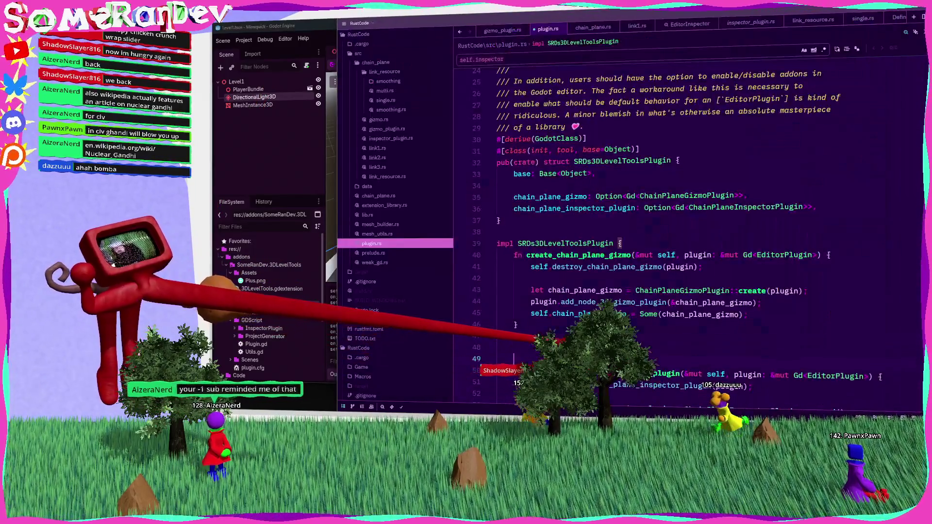
Select the MeshInstance3D chain mesh in Godot, then look over plugin.rs in Zed.
{"action": "key", "text": "alt+Tab"}
{"action": "left_click", "coordinate": [252, 105]}
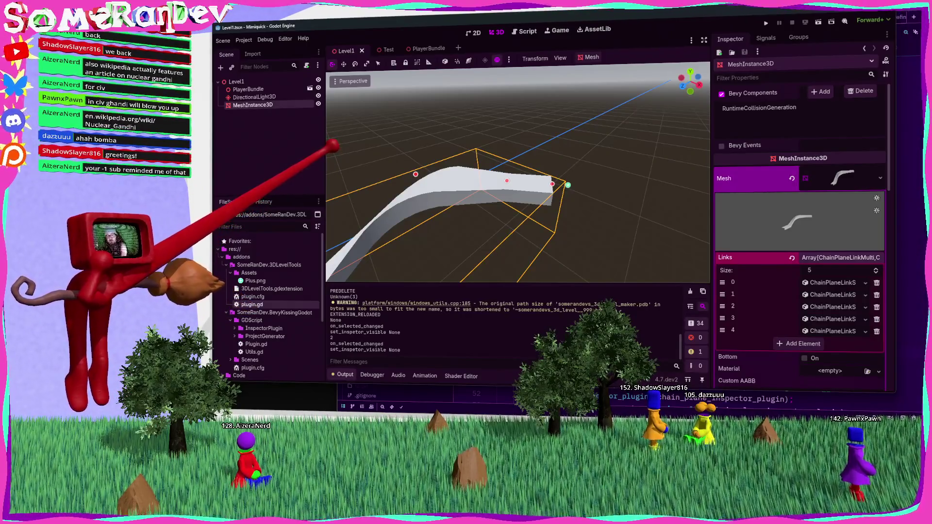
{"action": "left_click", "coordinate": [521, 394]}
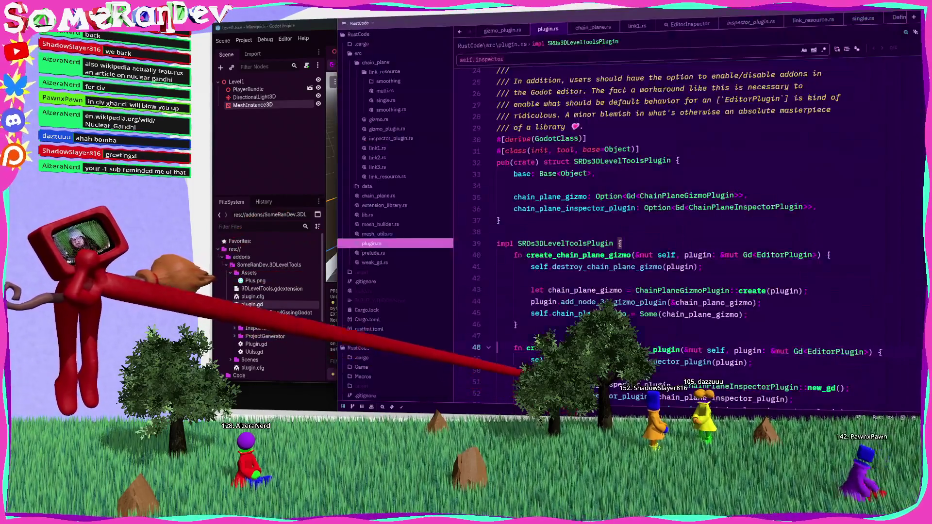
{"action": "scroll", "coordinate": [522, 372], "scroll_direction": "down", "scroll_amount": 15}
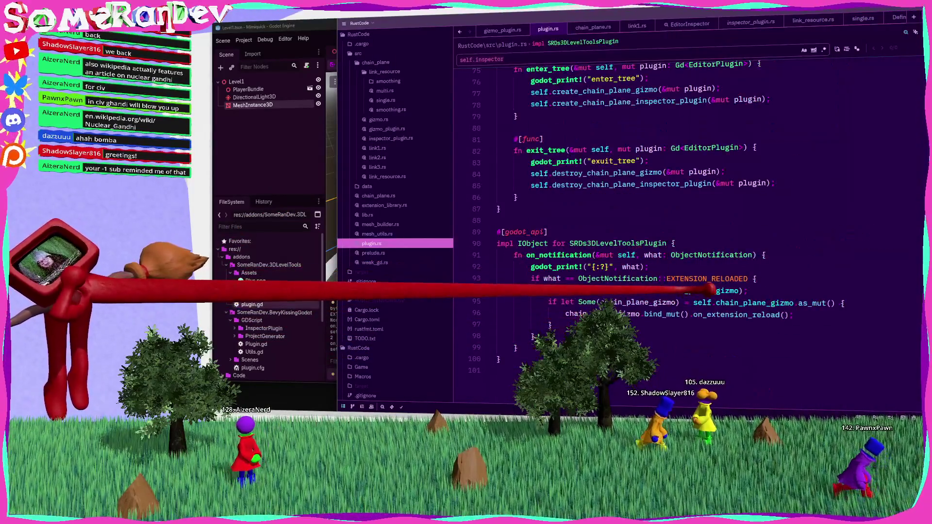
{"action": "scroll", "coordinate": [680, 287], "scroll_direction": "up", "scroll_amount": 20}
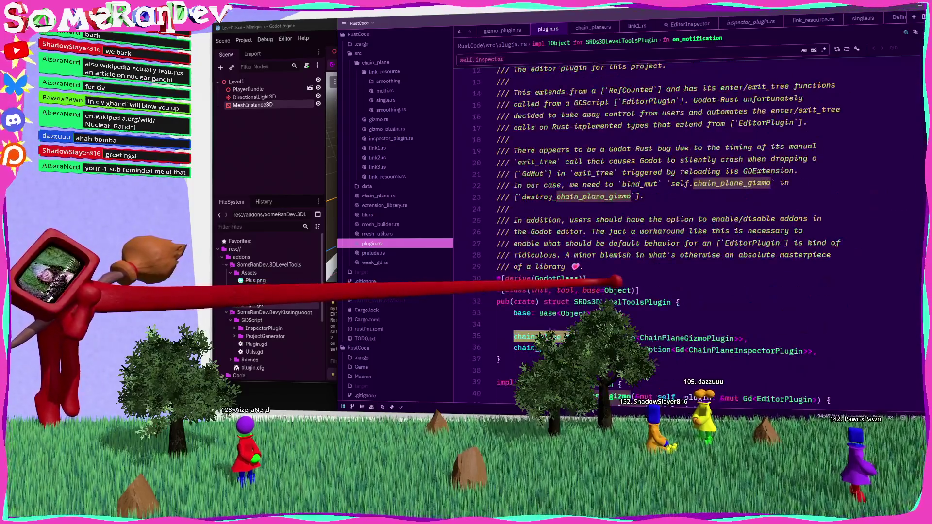
{"action": "scroll", "coordinate": [615, 280], "scroll_direction": "down", "scroll_amount": 6}
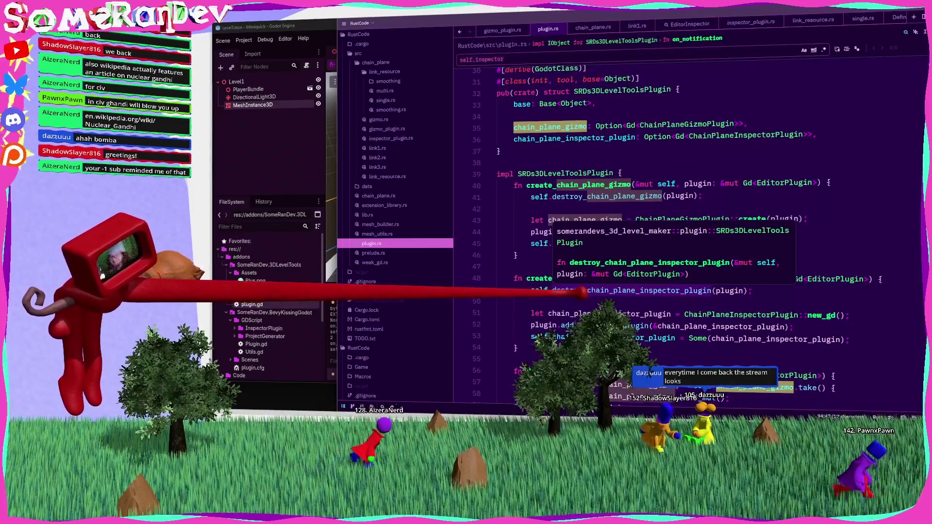
{"action": "scroll", "coordinate": [626, 237], "scroll_direction": "up", "scroll_amount": 4}
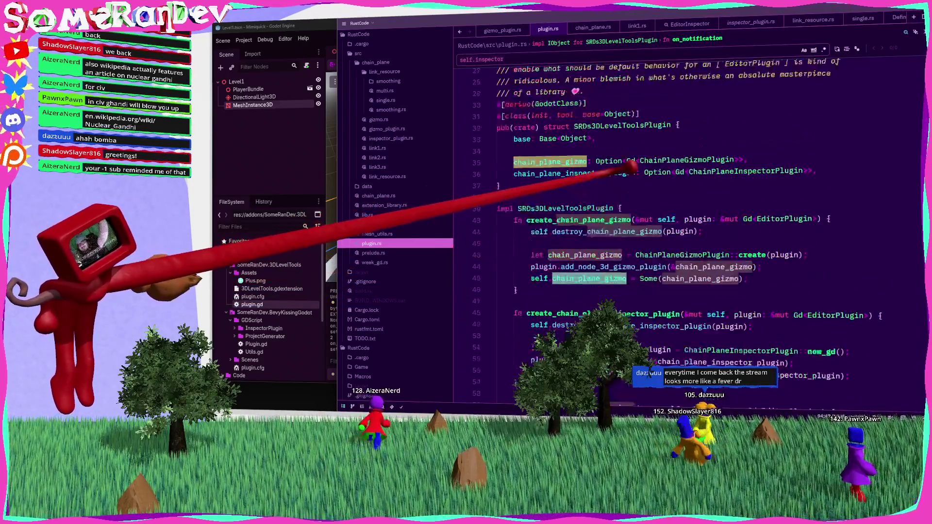
Change the class attribute and base field from Object to Node, then switch to Wikipedia.
{"action": "left_click", "coordinate": [631, 219]}
{"action": "key", "text": "BackSpace"}
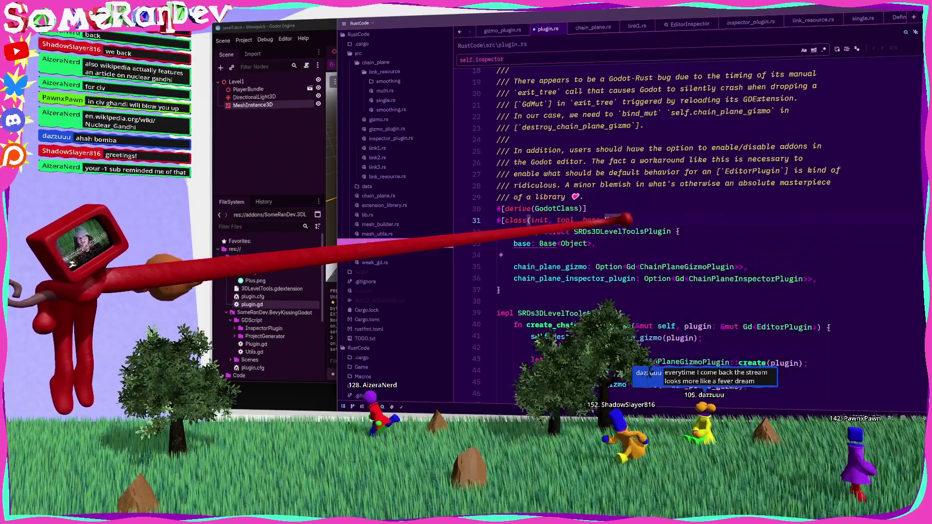
{"action": "type", "text": "Node"}
{"action": "left_click", "coordinate": [587, 243]}
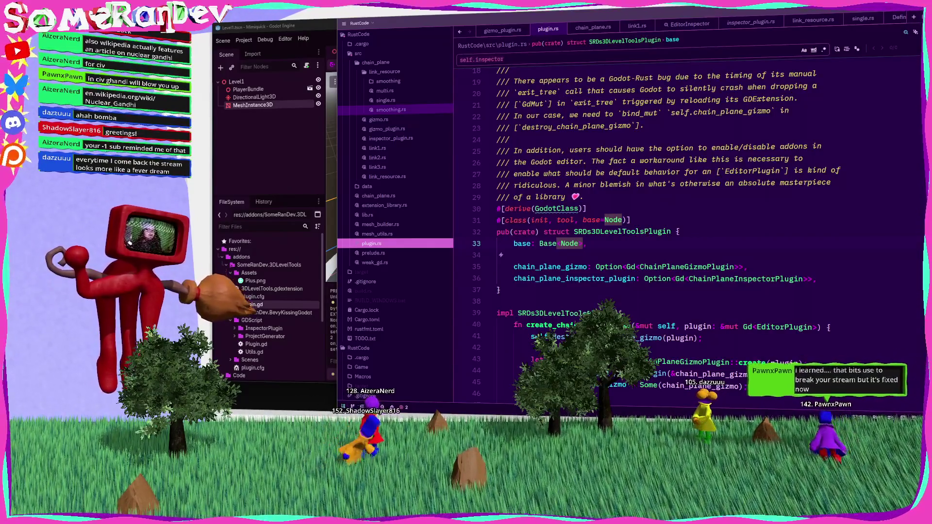
{"action": "key", "text": "alt+Tab"}
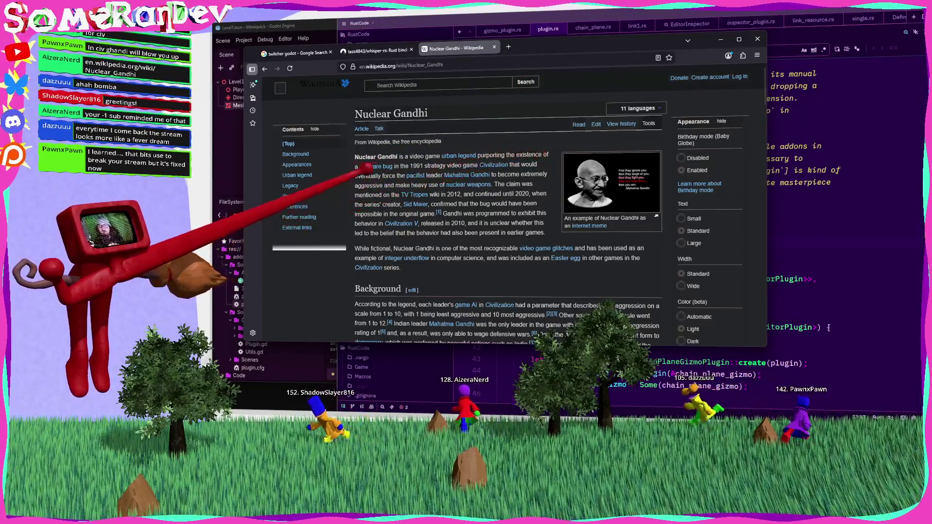
Read the Civilization and nuclear-aggression passages of Nuclear Gandhi, scrolling to Background.
{"action": "mouse_move", "coordinate": [411, 165]}
{"action": "left_mouse_down"}
{"action": "mouse_move", "coordinate": [540, 161]}
{"action": "mouse_move", "coordinate": [437, 170]}
{"action": "mouse_move", "coordinate": [492, 170]}
{"action": "left_mouse_up"}
{"action": "left_click", "coordinate": [521, 168]}
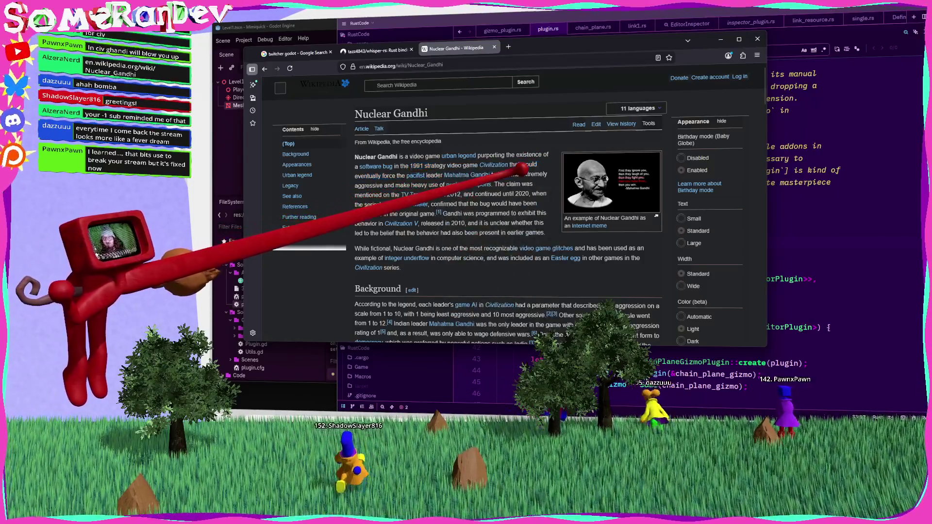
{"action": "mouse_move", "coordinate": [491, 174]}
{"action": "left_mouse_down"}
{"action": "mouse_move", "coordinate": [535, 185]}
{"action": "mouse_move", "coordinate": [457, 192]}
{"action": "mouse_move", "coordinate": [510, 201]}
{"action": "mouse_move", "coordinate": [476, 209]}
{"action": "mouse_move", "coordinate": [399, 202]}
{"action": "mouse_move", "coordinate": [505, 214]}
{"action": "mouse_move", "coordinate": [435, 213]}
{"action": "left_mouse_up"}
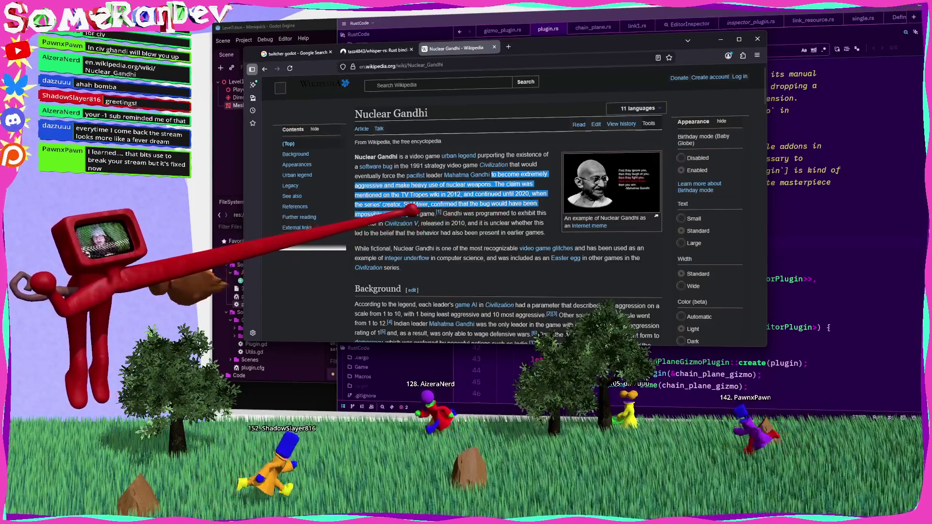
{"action": "left_click", "coordinate": [432, 214]}
{"action": "scroll", "coordinate": [469, 220], "scroll_direction": "down", "scroll_amount": 3}
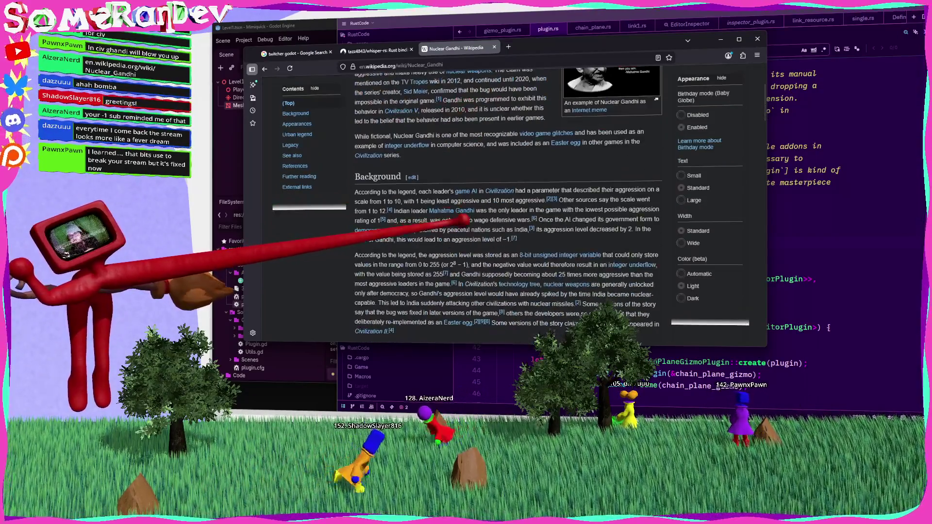
{"action": "scroll", "coordinate": [457, 214], "scroll_direction": "up", "scroll_amount": 3}
{"action": "scroll", "coordinate": [433, 204], "scroll_direction": "down", "scroll_amount": 3}
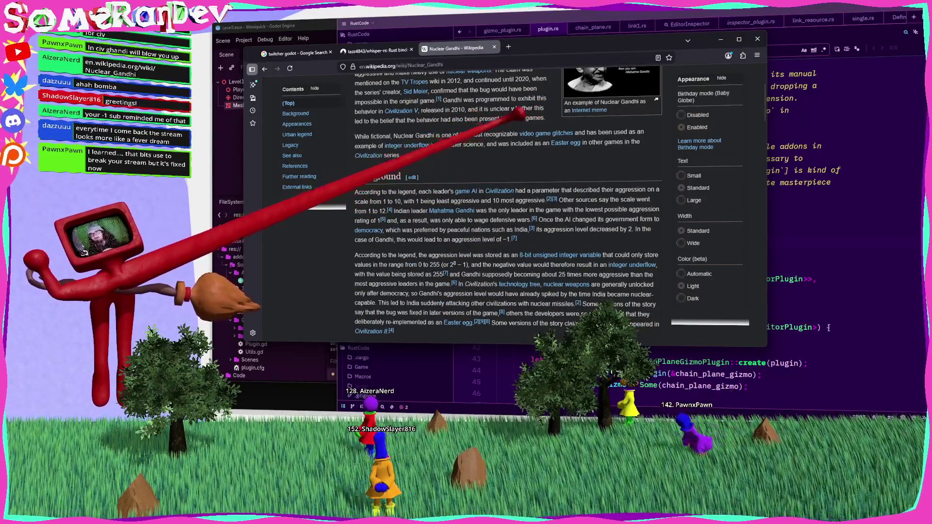
{"action": "scroll", "coordinate": [549, 97], "scroll_direction": "down", "scroll_amount": 2}
Close the browser and return to plugin.rs, placing the cursor on lines 30 and 38.
{"action": "key", "text": "alt+F4"}
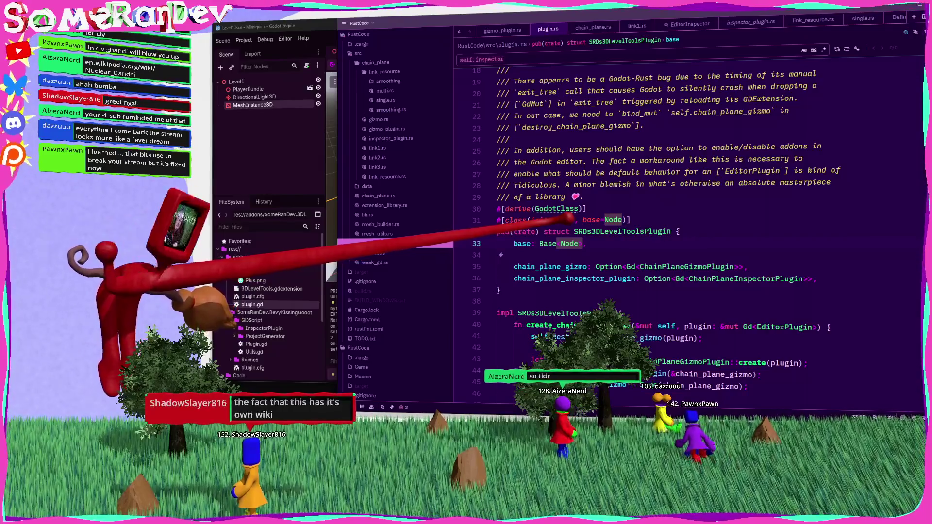
{"action": "left_click", "coordinate": [605, 208]}
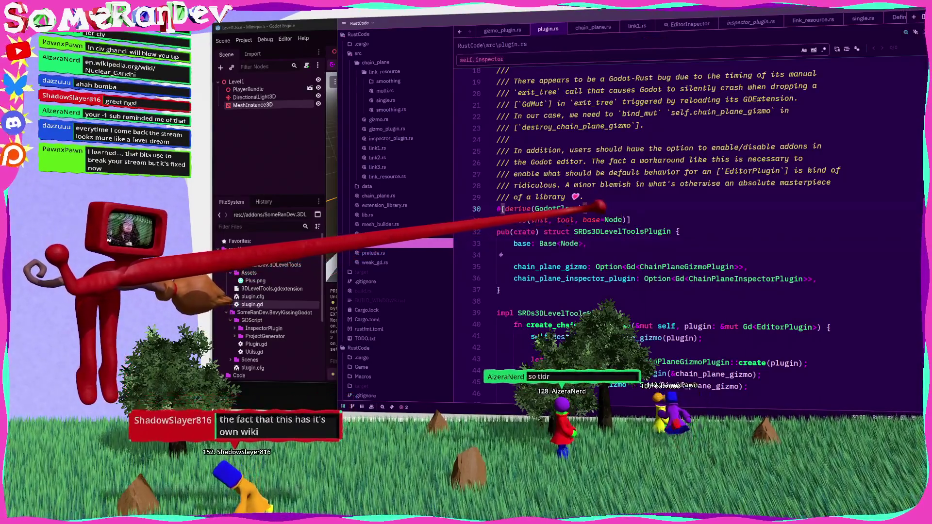
{"action": "left_click", "coordinate": [517, 301]}
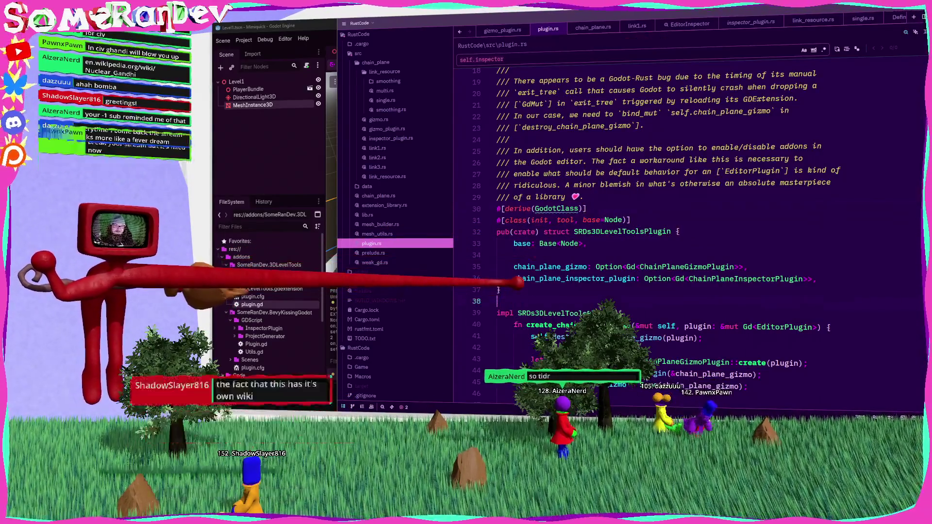
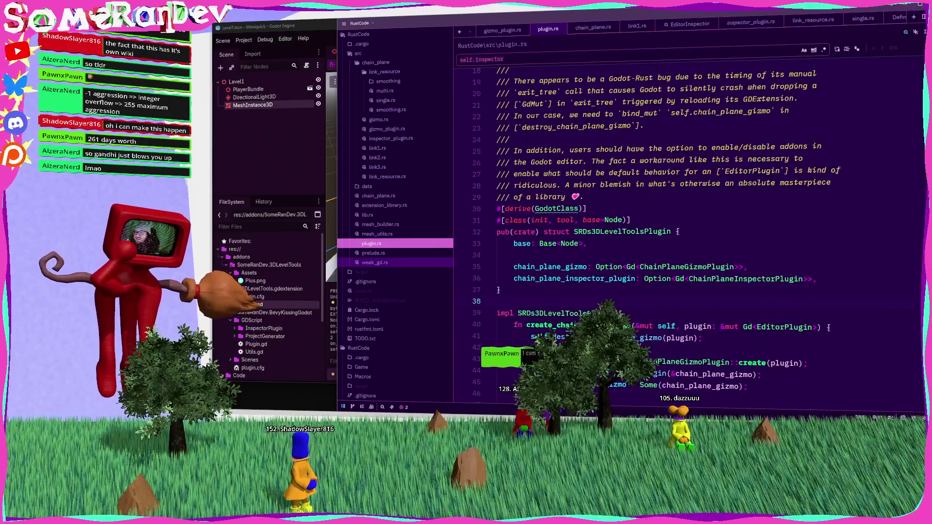
Review the plugin struct fields, then look at plugin.gd and the EditorPlugin docs in Godot.
{"action": "left_click", "coordinate": [598, 256]}
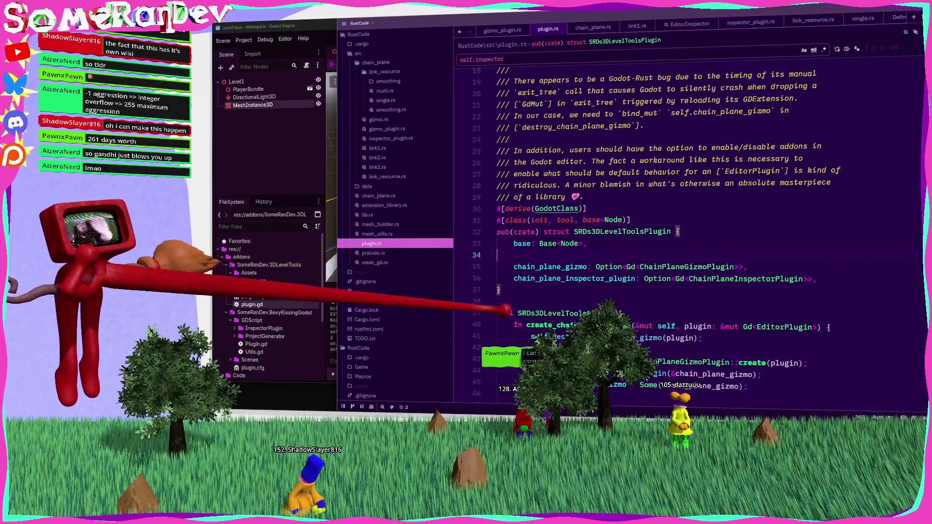
{"action": "mouse_move", "coordinate": [512, 313]}
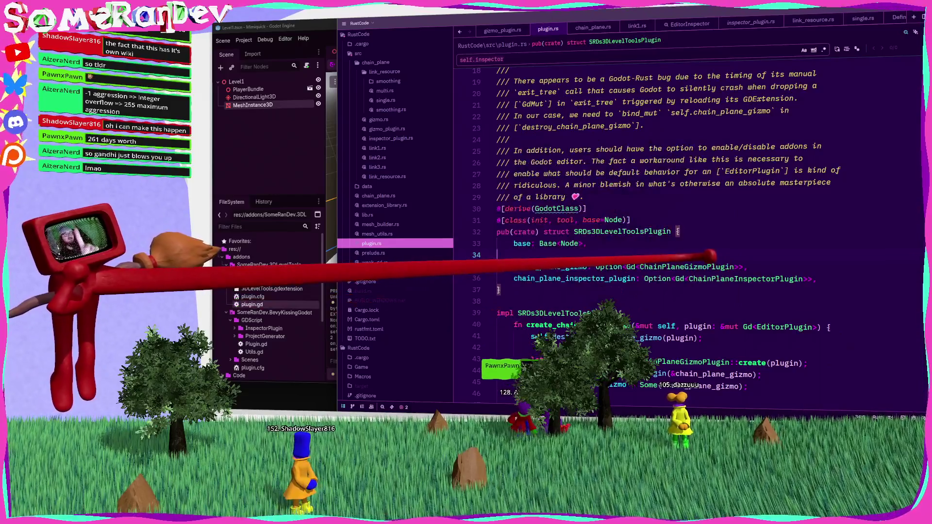
{"action": "left_click", "coordinate": [331, 146]}
{"action": "left_click", "coordinate": [524, 31]}
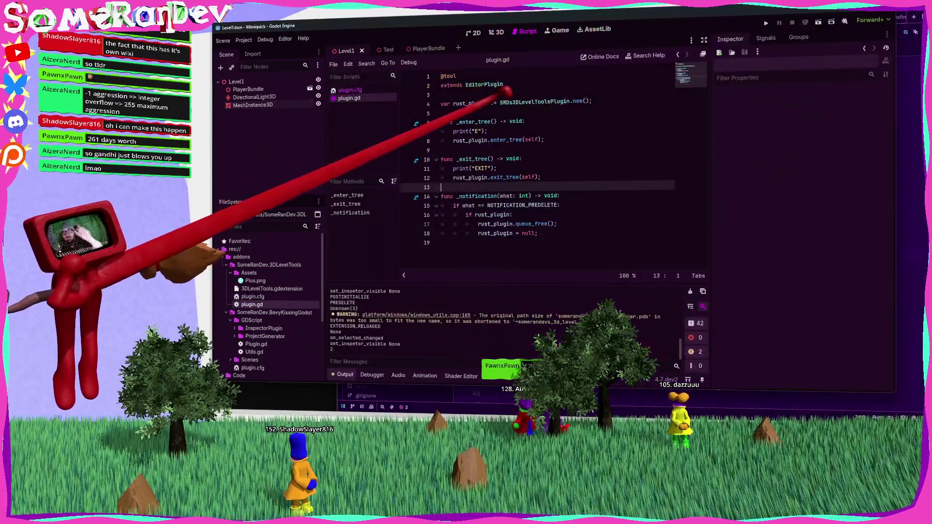
{"action": "mouse_move", "coordinate": [493, 75]}
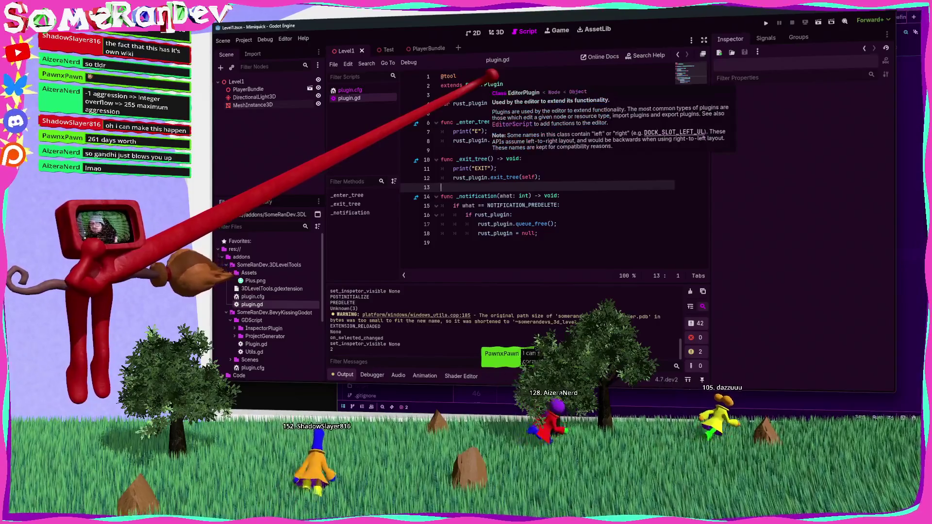
{"action": "left_click", "coordinate": [494, 83]}
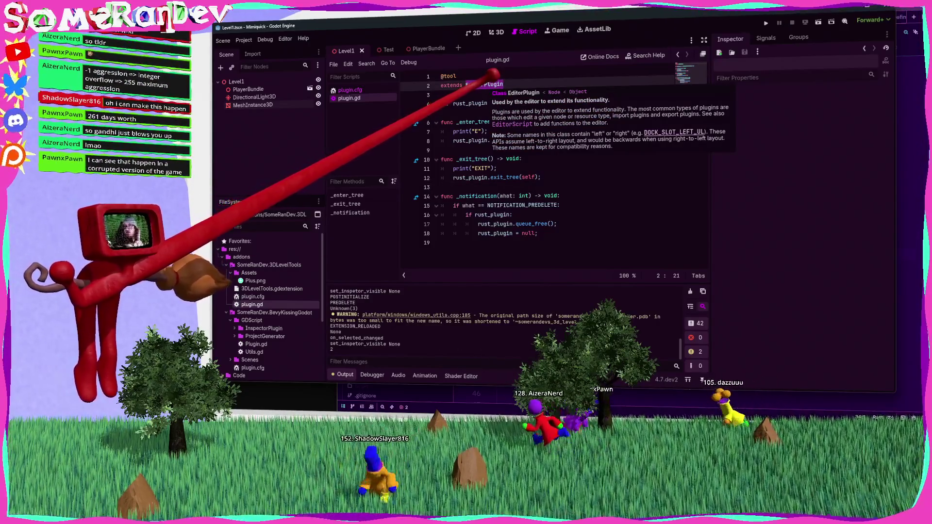
{"action": "left_click", "coordinate": [442, 95]}
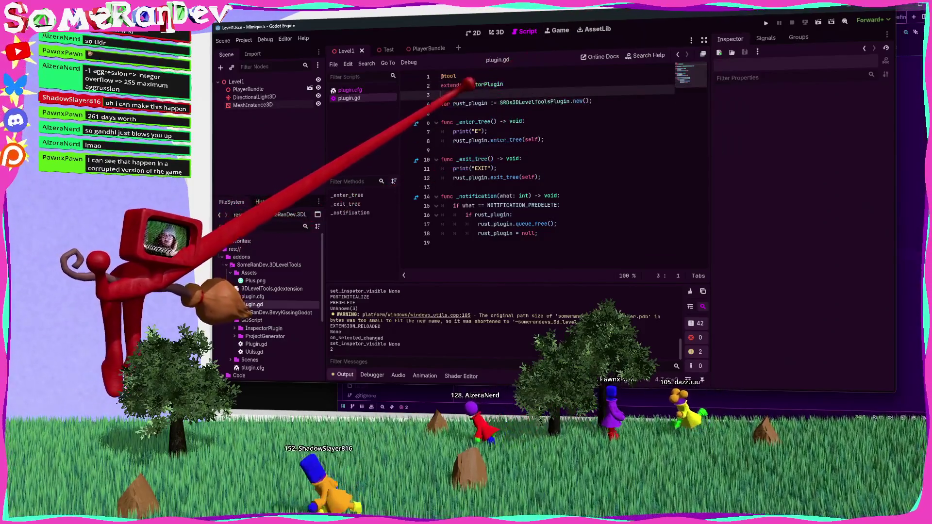
{"action": "key", "text": "alt+Tab"}
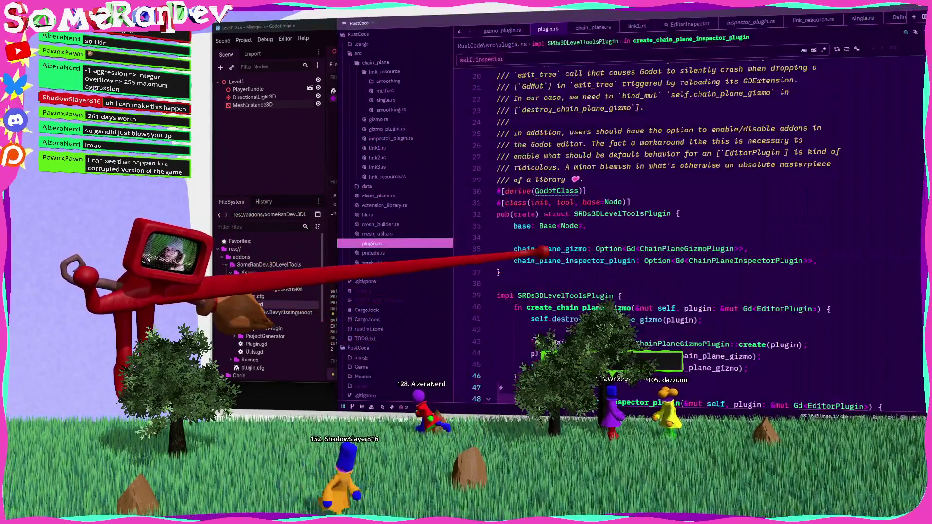
Replace the IObject trait with INode in plugin.rs and rerun the build in the terminal.
{"action": "left_click", "coordinate": [549, 249]}
{"action": "scroll", "coordinate": [590, 228], "scroll_direction": "down", "scroll_amount": 20}
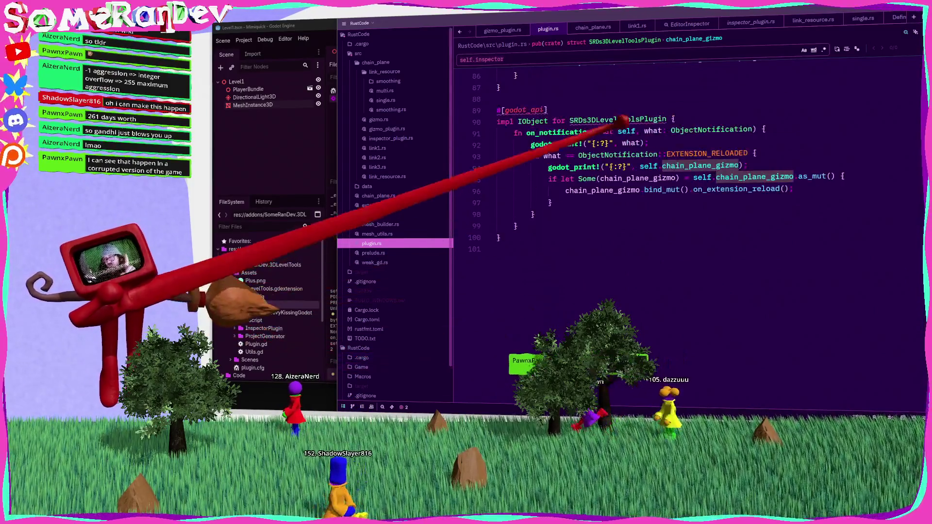
{"action": "double_click", "coordinate": [535, 120]}
{"action": "type", "text": "INode"}
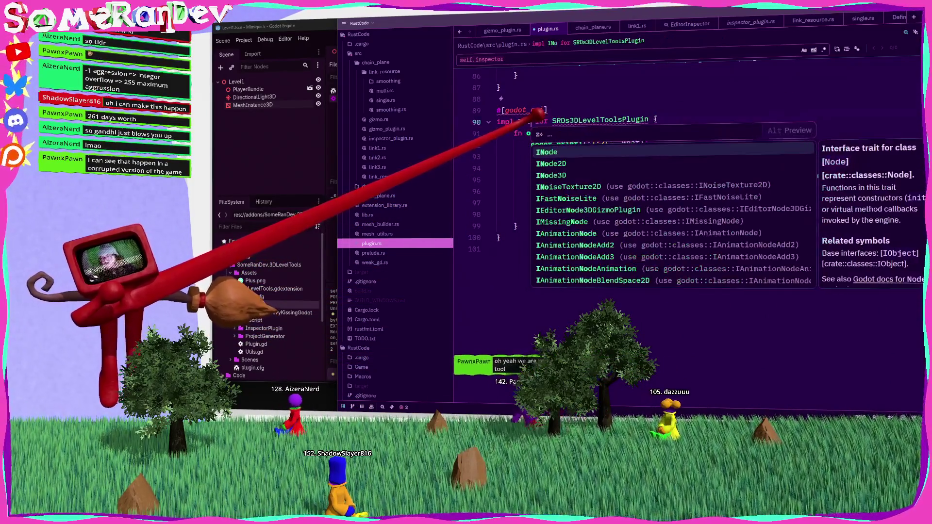
{"action": "scroll", "coordinate": [680, 233], "scroll_direction": "up", "scroll_amount": 11}
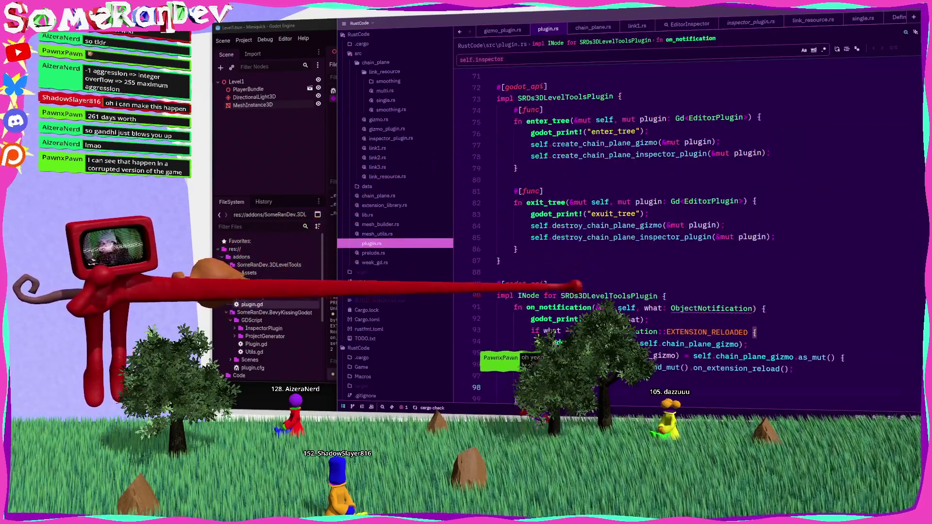
{"action": "scroll", "coordinate": [680, 233], "scroll_direction": "up", "scroll_amount": 15}
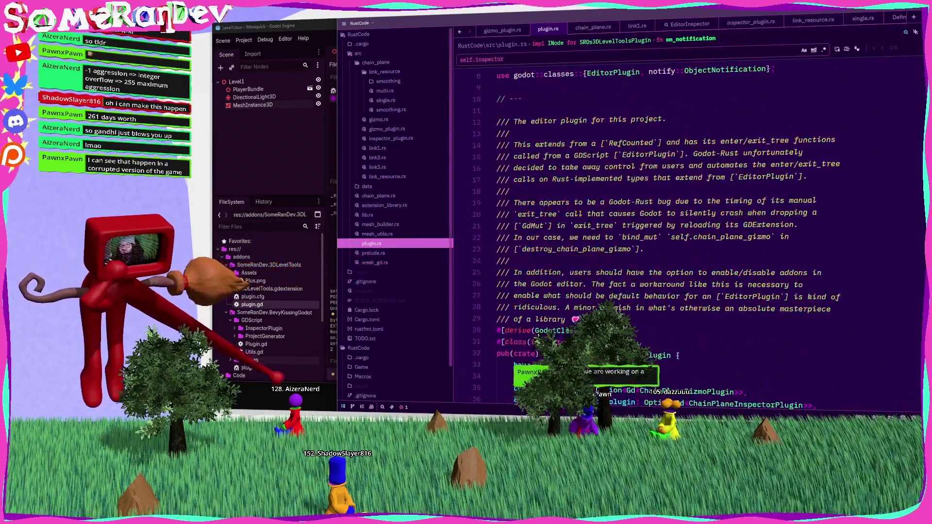
{"action": "key", "text": "alt+Tab"}
{"action": "type", "text": ".\\Godot_v4.7-dev2_win64_console.exe"}
{"action": "key", "text": "Return"}
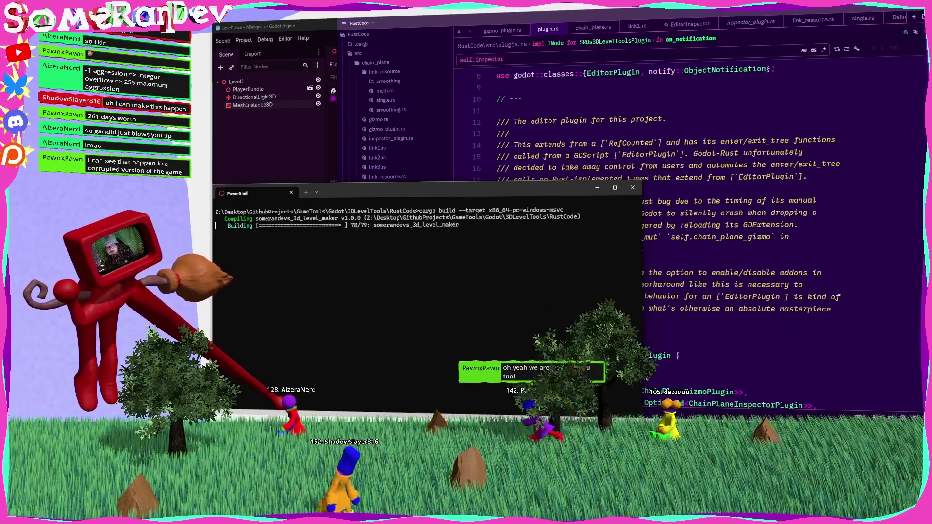
Swap ObjectNotification for NodeNotification in on_notification and the EXTENSION_RELOADED check, then save plugin.rs.
{"action": "key", "text": "alt+Tab"}
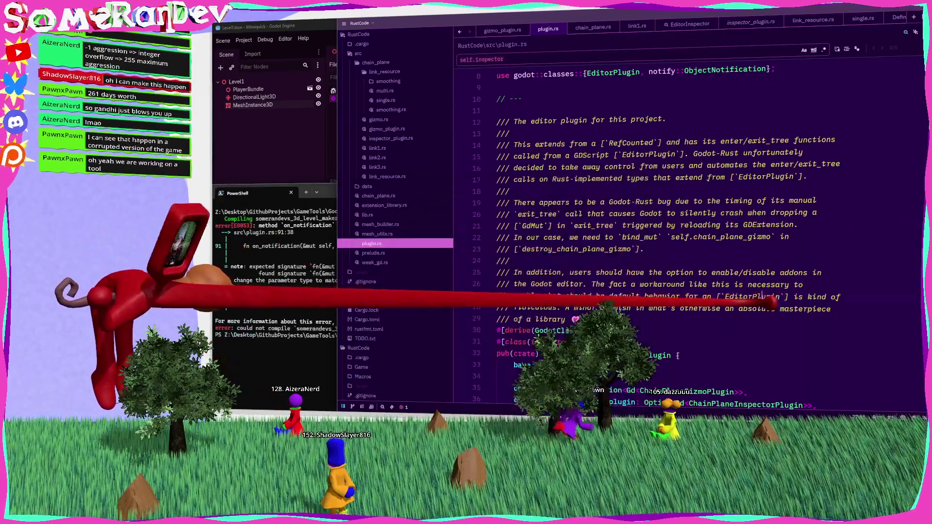
{"action": "scroll", "coordinate": [680, 233], "scroll_direction": "down", "scroll_amount": 20}
{"action": "double_click", "coordinate": [712, 129]}
{"action": "type", "text": "Nofdre"}
{"action": "key", "text": "ctrl+space"}
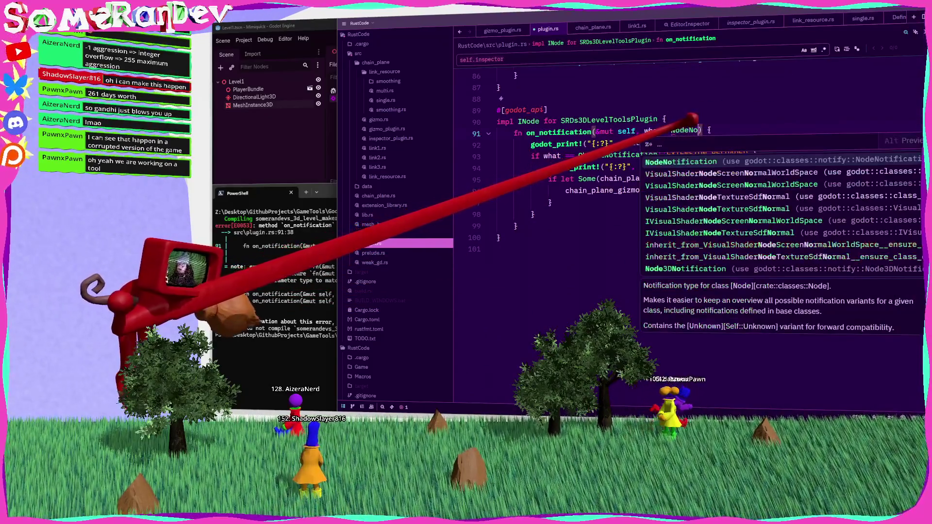
{"action": "key", "text": "Return"}
{"action": "double_click", "coordinate": [618, 155]}
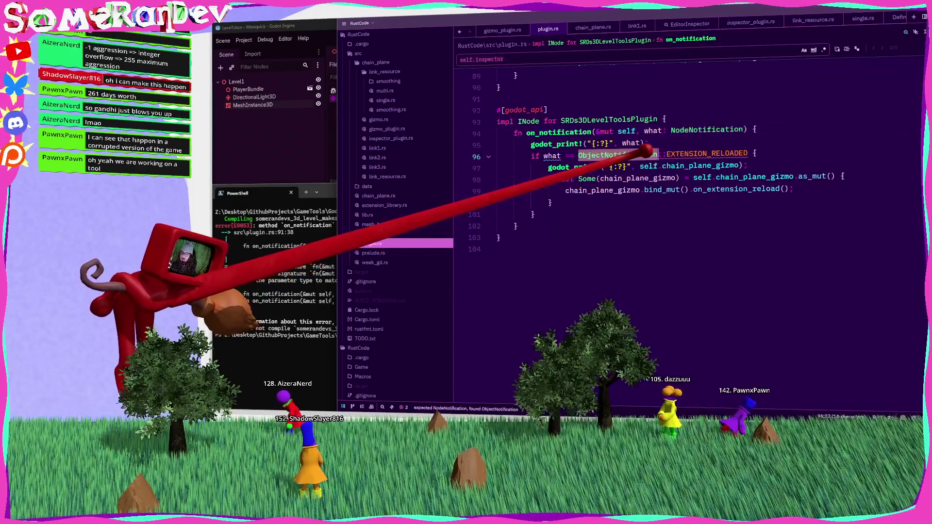
{"action": "type", "text": "NodeNo"}
{"action": "key", "text": "Return"}
{"action": "key", "text": "ctrl+s"}
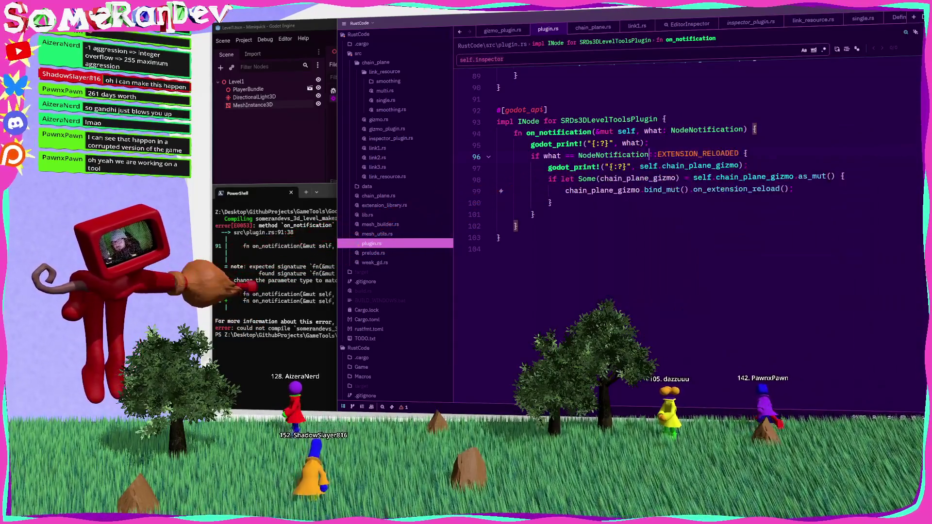
Rerun the cargo build, then return to the Godot editor.
{"action": "key", "text": "alt+Tab"}
{"action": "key", "text": "Up"}
{"action": "key", "text": "Return"}
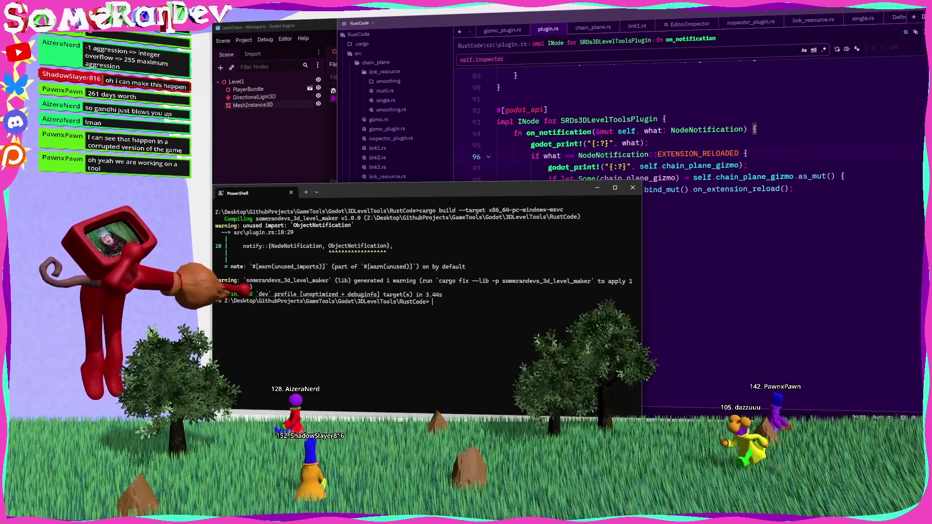
{"action": "left_click", "coordinate": [302, 125]}
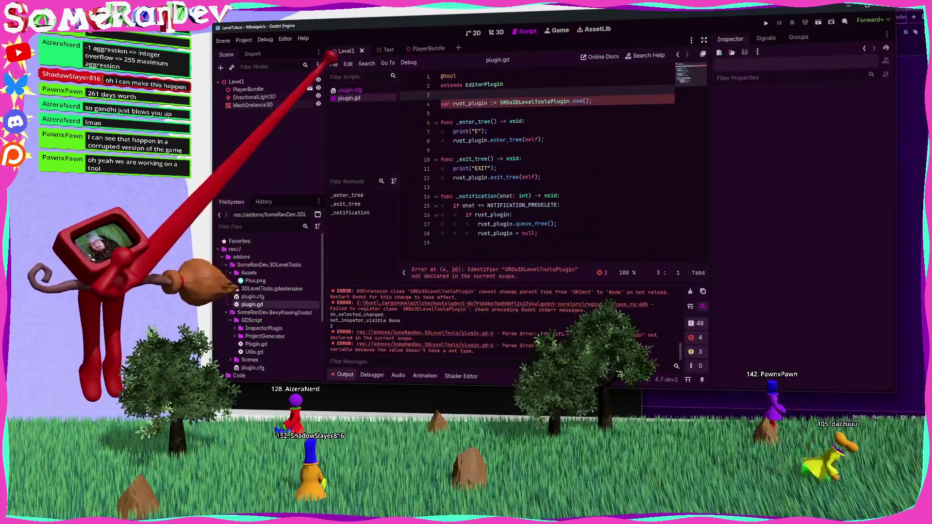
Reload the current project and type rust_plugin as SRDs3DLevelToolsPlugin.
{"action": "left_click", "coordinate": [244, 40]}
{"action": "left_click", "coordinate": [262, 118]}
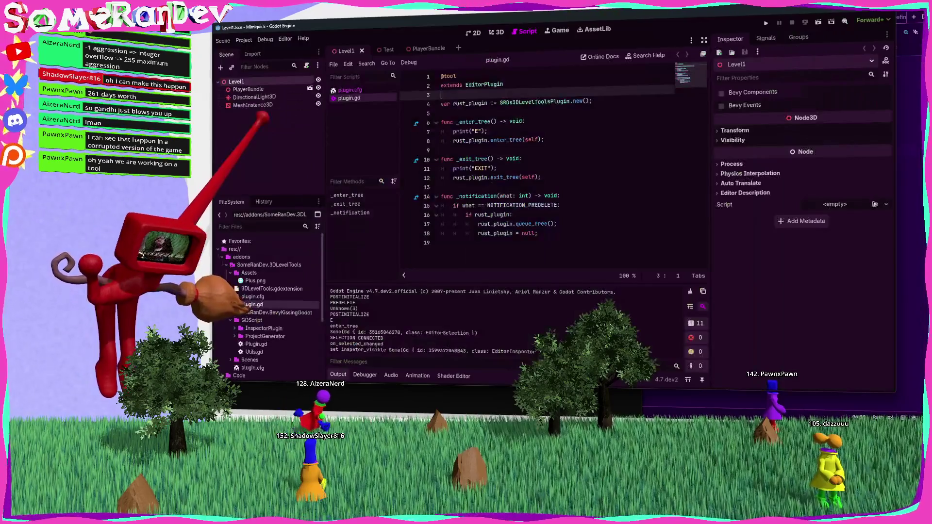
{"action": "double_click", "coordinate": [534, 102]}
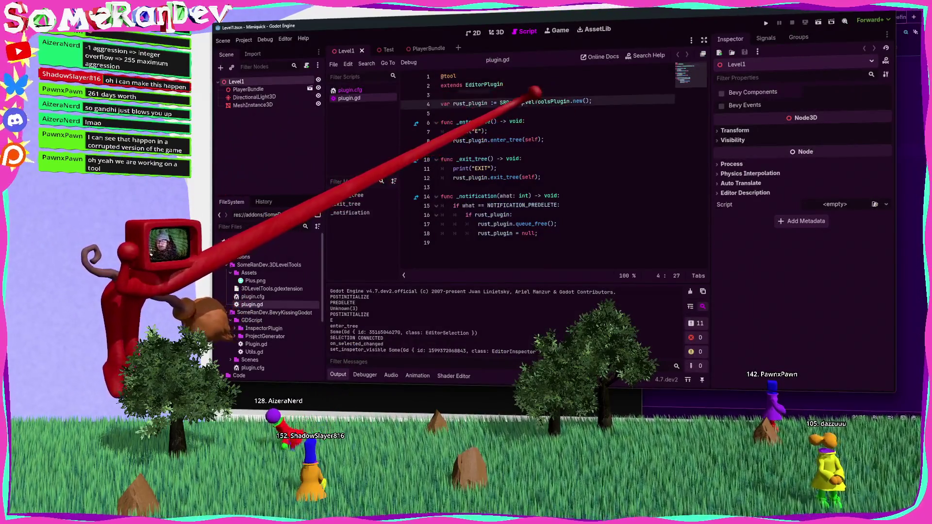
{"action": "key", "text": "ctrl+c"}
{"action": "left_click", "coordinate": [492, 103]}
{"action": "type", "text": ":"}
{"action": "key", "text": "ctrl+v"}
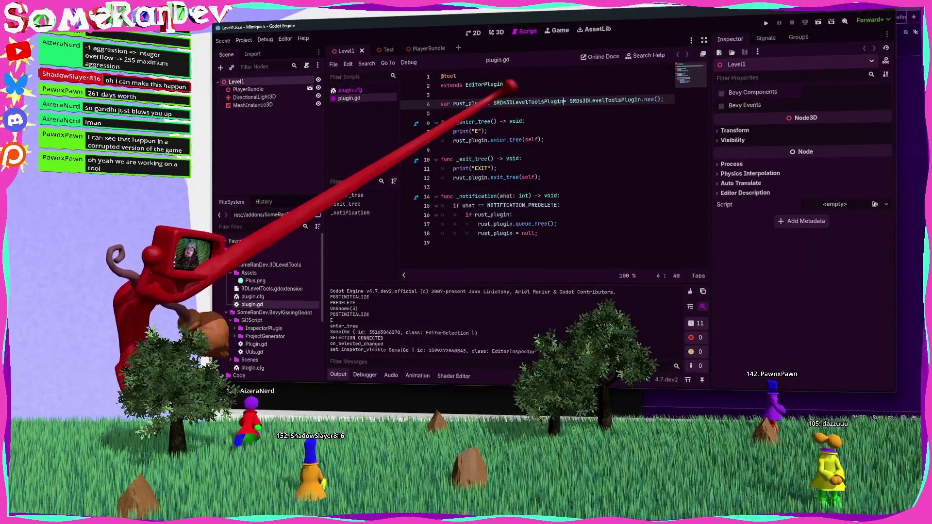
Remove the .new() initializer from line 4, end it with a semicolon, and save plugin.gd.
{"action": "left_click", "coordinate": [459, 122]}
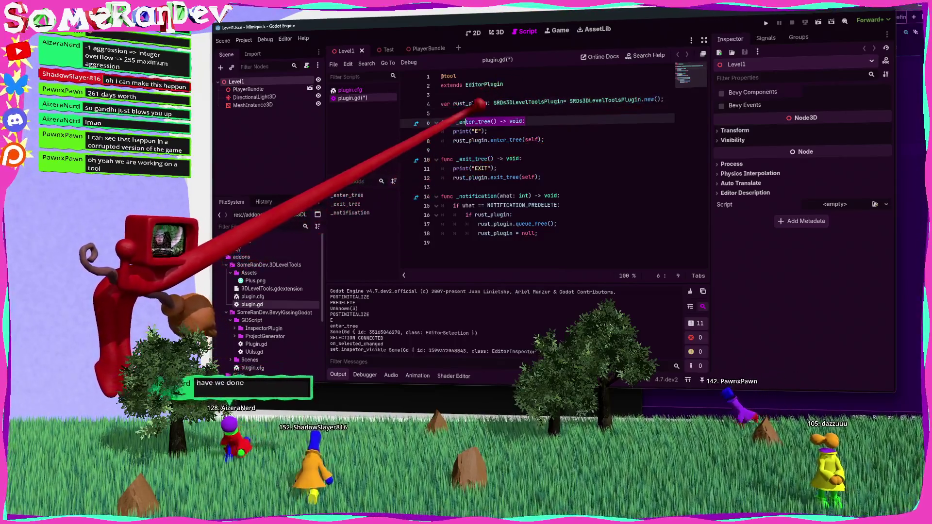
{"action": "left_click_drag", "start_coordinate": [664, 99], "coordinate": [570, 100]}
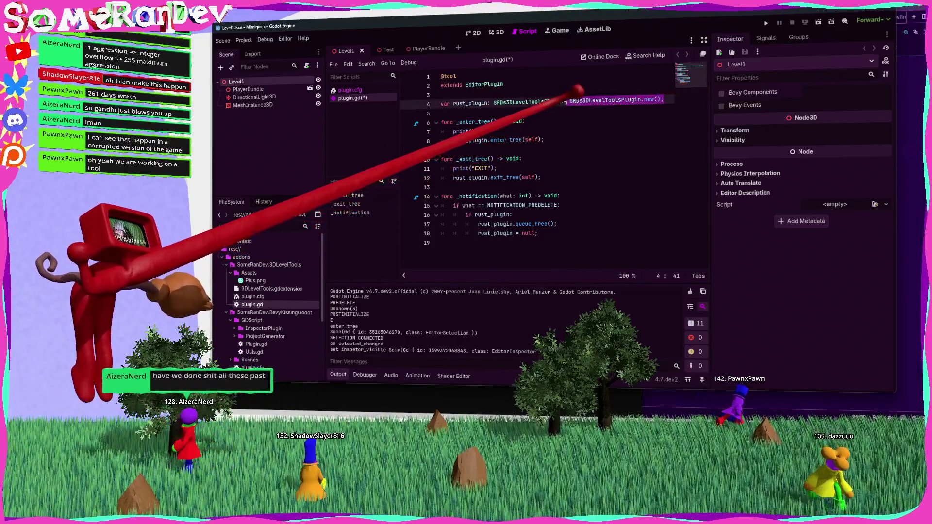
{"action": "key", "text": "BackSpace"}
{"action": "key", "text": "BackSpace"}
{"action": "key", "text": "BackSpace"}
{"action": "type", "text": ";"}
{"action": "key", "text": "ctrl+s"}
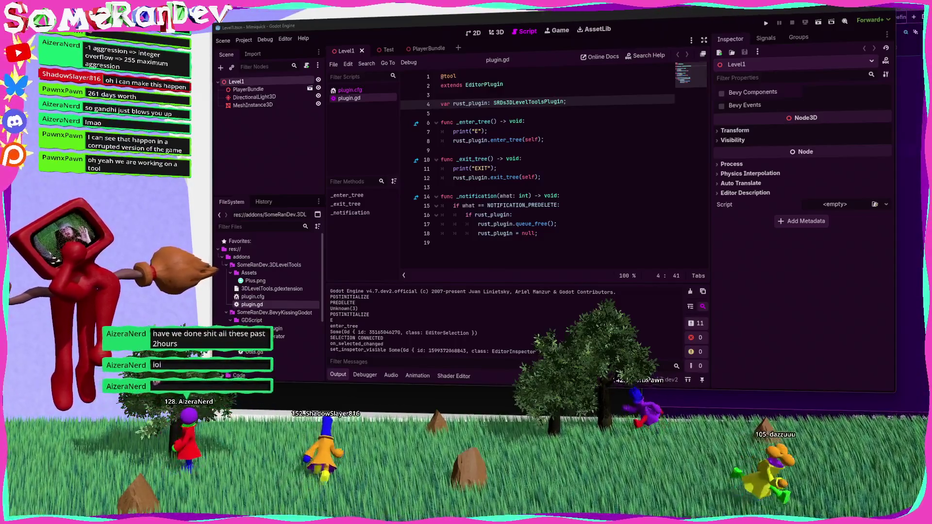
{"action": "left_click", "coordinate": [529, 113]}
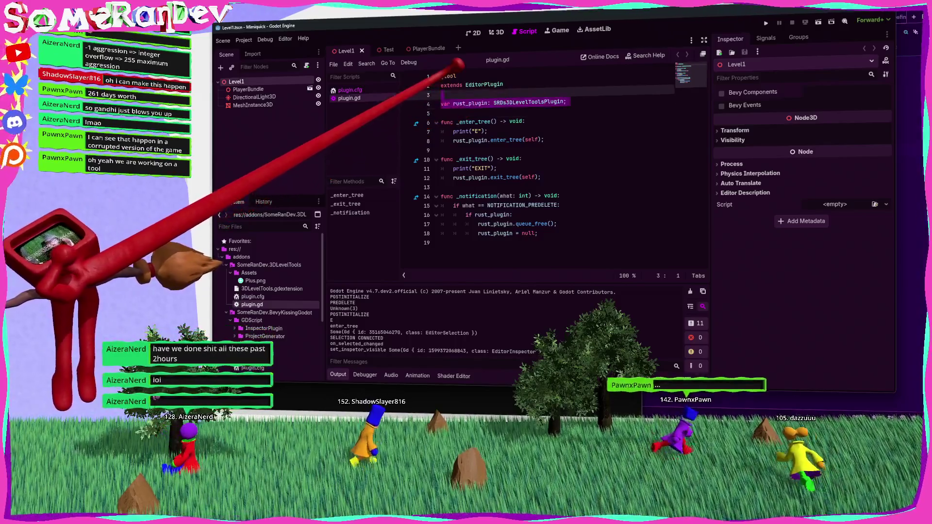
{"action": "left_click", "coordinate": [439, 75]}
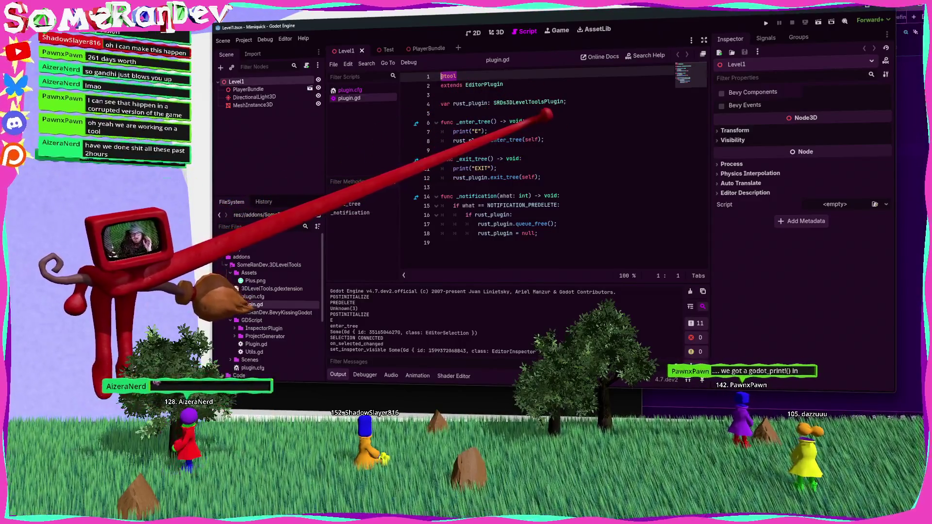
Replace the _enter_tree print with rust_plugin = SRDs3DLevelToolsPlugin.new(); and save.
{"action": "left_click_drag", "start_coordinate": [488, 131], "coordinate": [442, 132]}
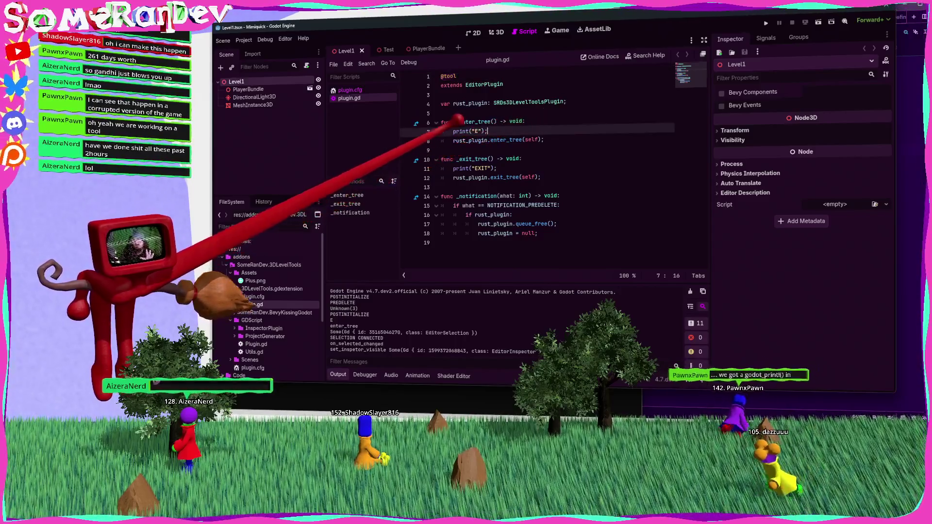
{"action": "type", "text": "rust_"}
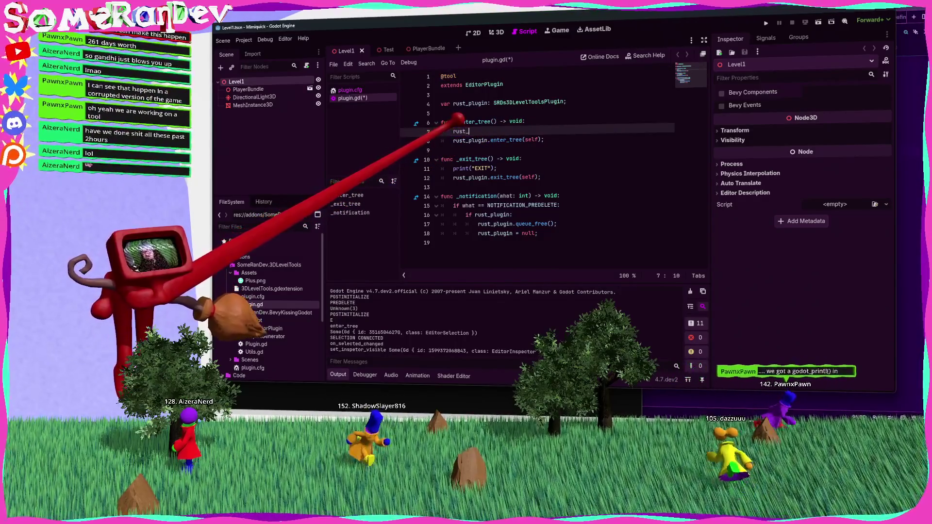
{"action": "type", "text": "plugin = SRDs3DLevelToolsPlugin.new();"}
{"action": "key", "text": "ctrl+s"}
{"action": "double_click", "coordinate": [479, 130]}
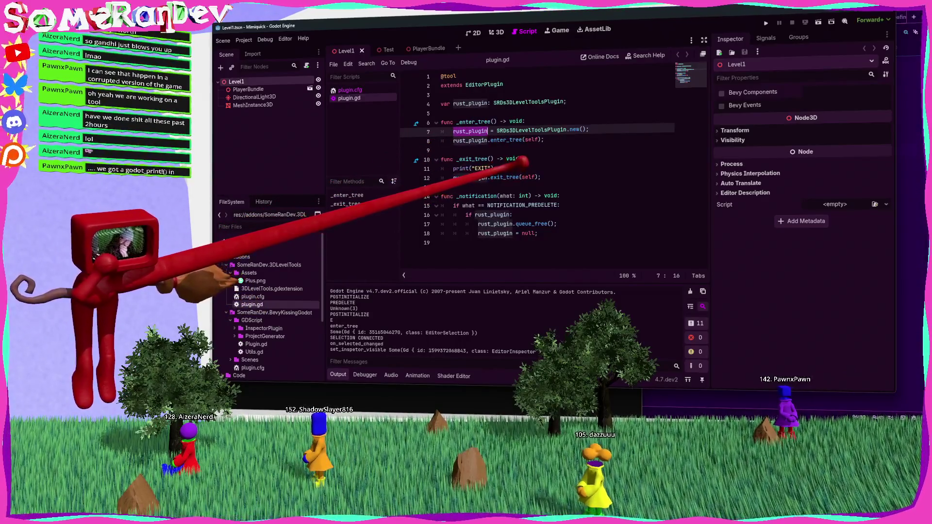
Add remove_child(rust_plugin) and the null reset under the EXIT print in _exit_tree.
{"action": "left_click", "coordinate": [498, 168]}
{"action": "key", "text": "Return"}
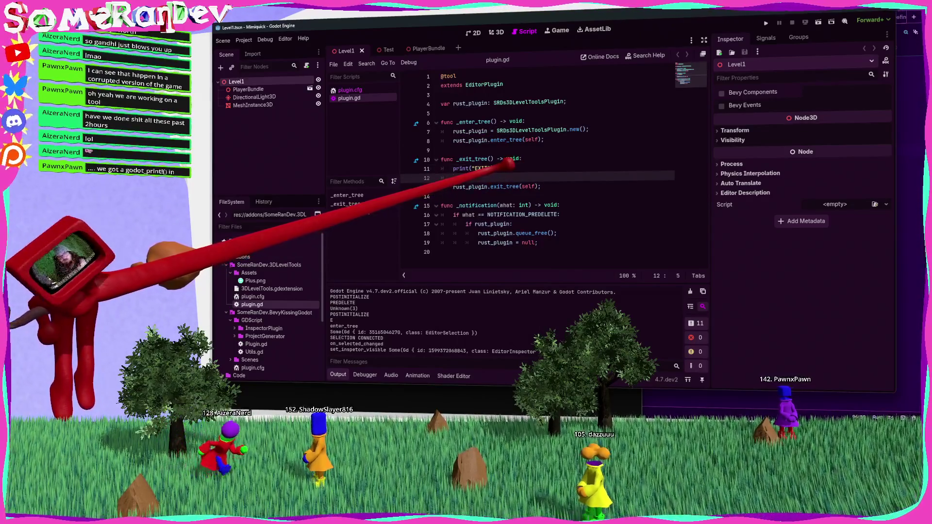
{"action": "key", "text": "alt+Down"}
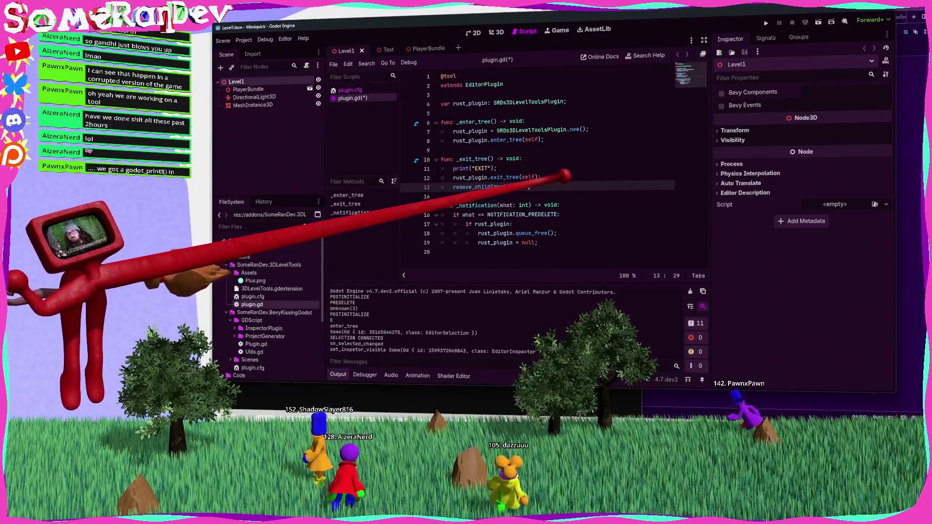
{"action": "key", "text": "Return"}
{"action": "key", "text": "ctrl+v"}
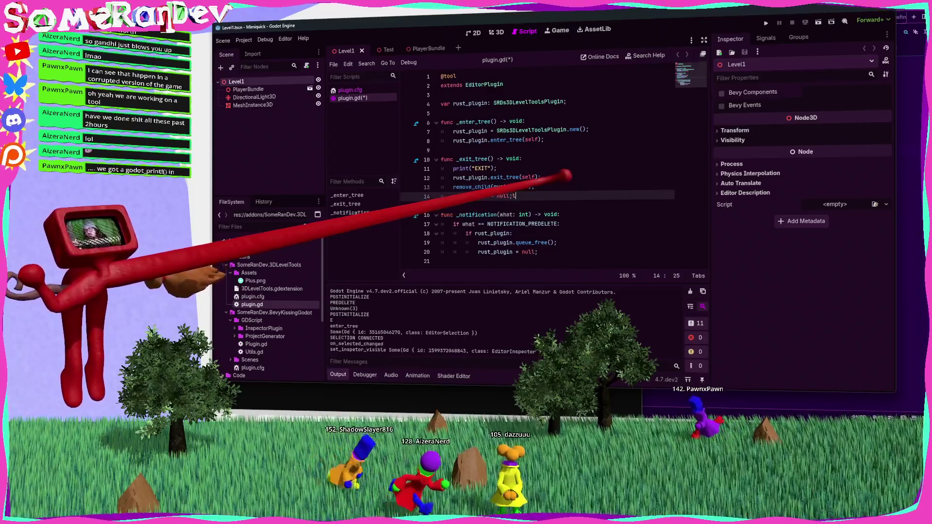
Add an add_child(rust_plugin) call right after the plugin is created in _enter_tree.
{"action": "left_click", "coordinate": [602, 128]}
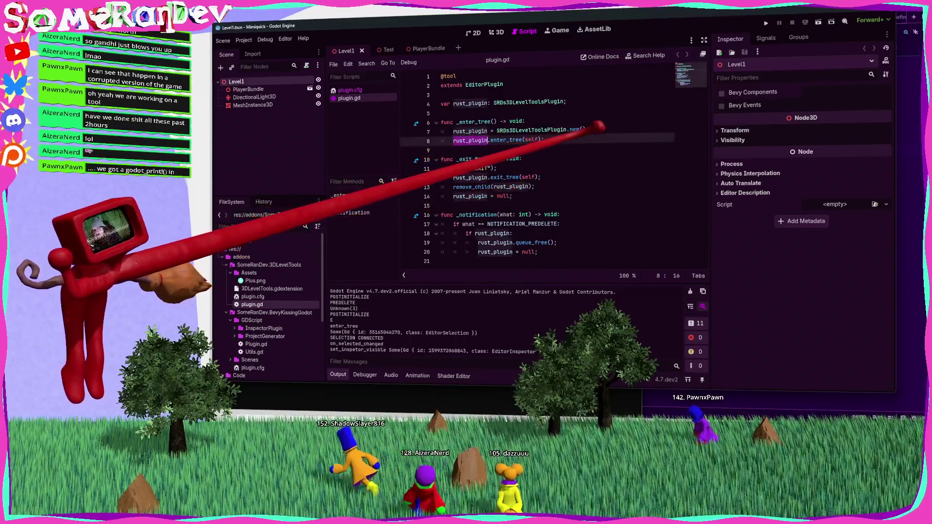
{"action": "key", "text": "Return"}
{"action": "type", "text": "add(child"}
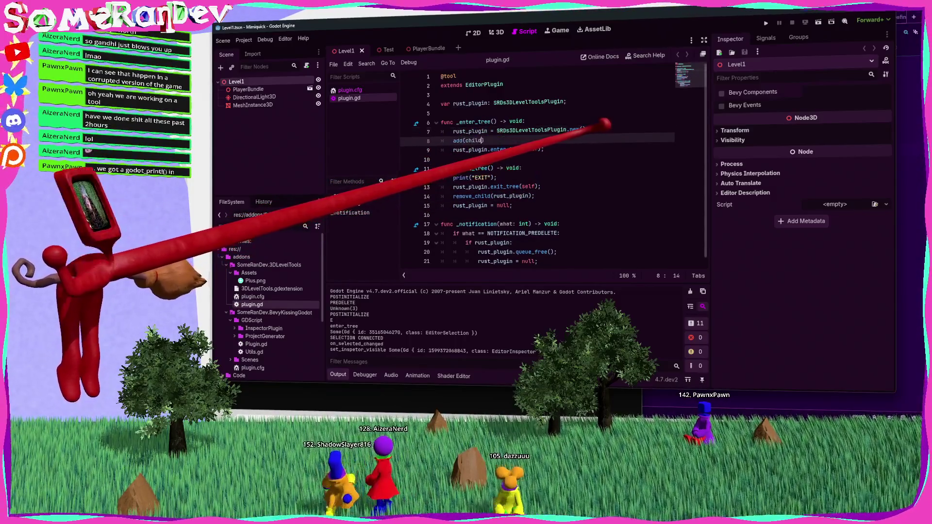
{"action": "type", "text": "ild(rust_plugin);"}
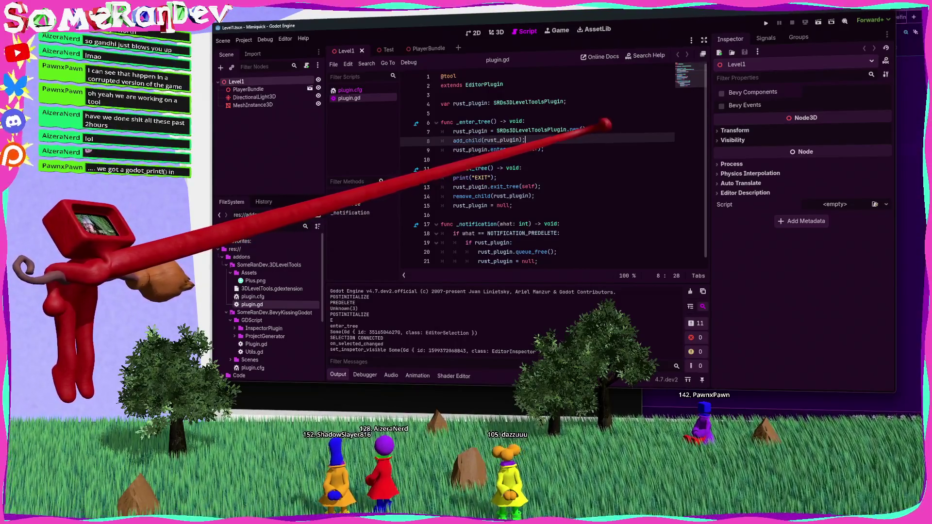
{"action": "scroll", "coordinate": [534, 170], "scroll_direction": "down", "scroll_amount": 1}
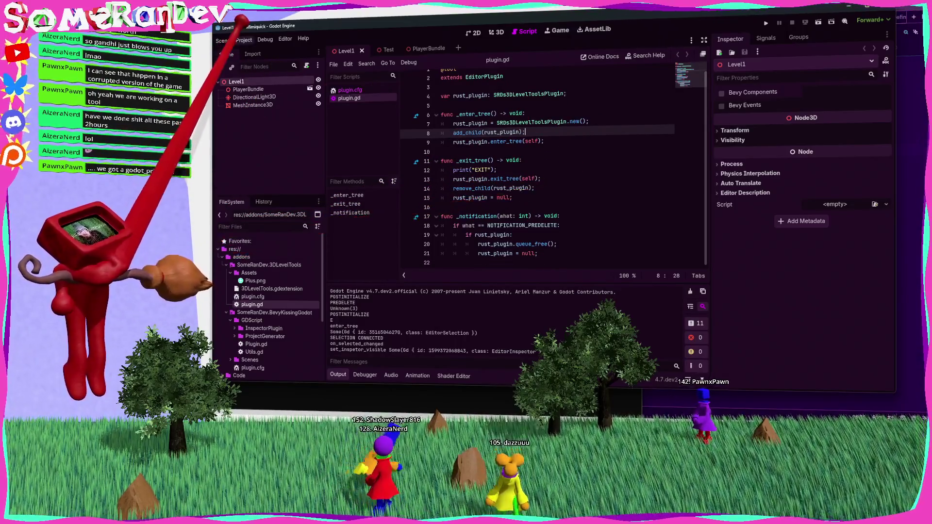
Select lines 17–21 of the _notification function and comment them out with Ctrl+K.
{"action": "left_click", "coordinate": [244, 38]}
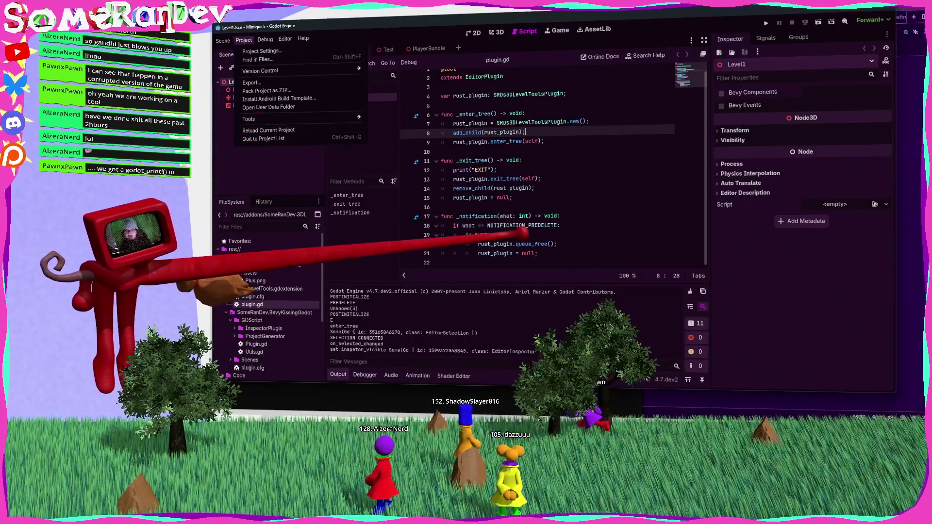
{"action": "left_click", "coordinate": [505, 244]}
{"action": "double_click", "coordinate": [508, 244]}
{"action": "left_click_drag", "start_coordinate": [538, 254], "coordinate": [425, 214]}
{"action": "key", "text": "ctrl+k"}
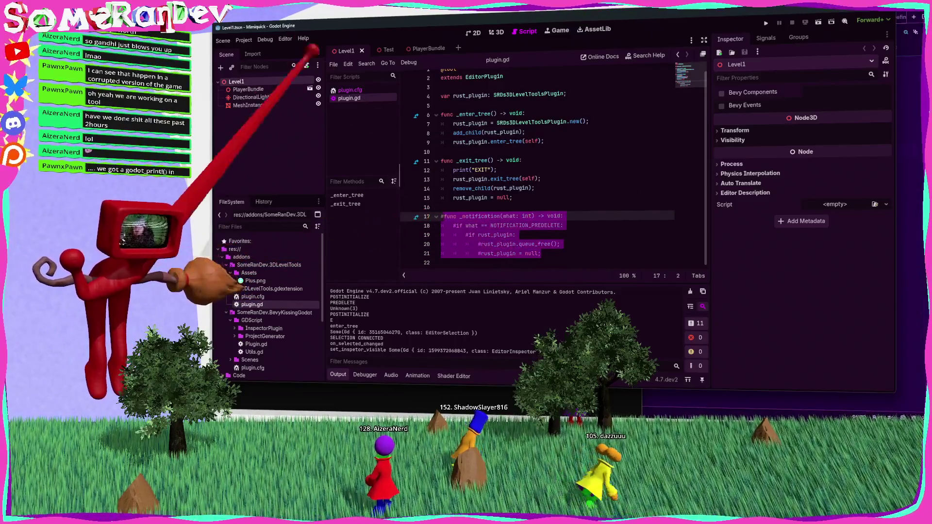
Glance at the code editor, then select DirectionalLight3D to show the Level1 3D scene.
{"action": "left_click", "coordinate": [244, 40]}
{"action": "key", "text": "alt+Tab"}
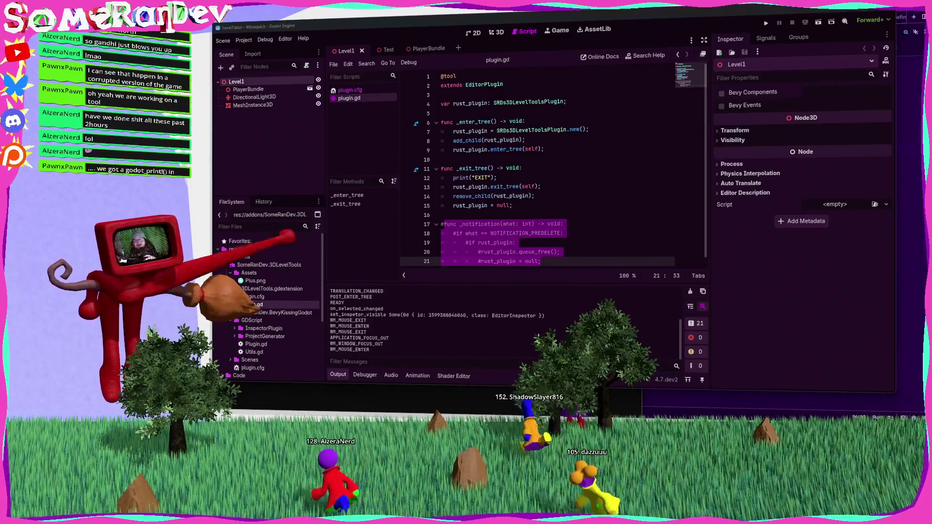
{"action": "left_click", "coordinate": [502, 215]}
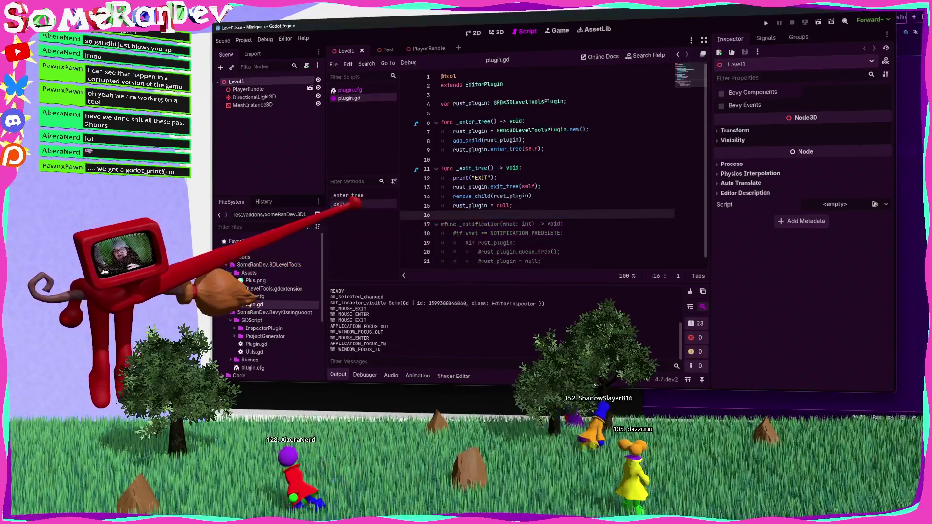
{"action": "left_click", "coordinate": [259, 97]}
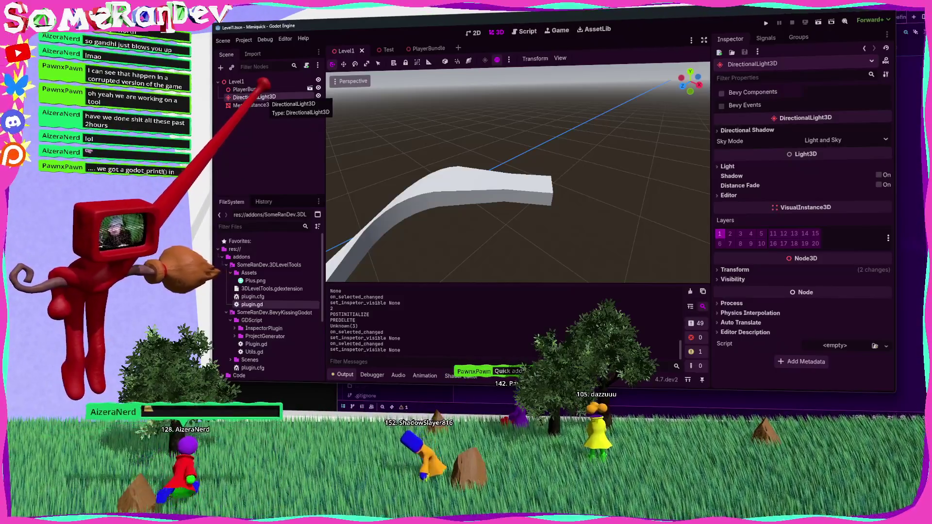
Make the EXTENSION_RELOADED print use self.base().get_parent(), then rerun the Windows build script.
{"action": "key", "text": "alt+Tab"}
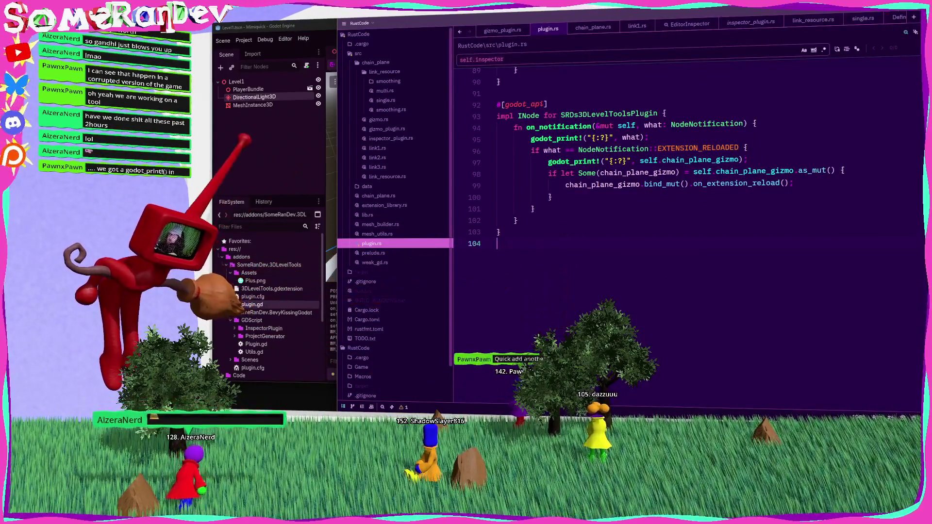
{"action": "key", "text": "alt+Tab"}
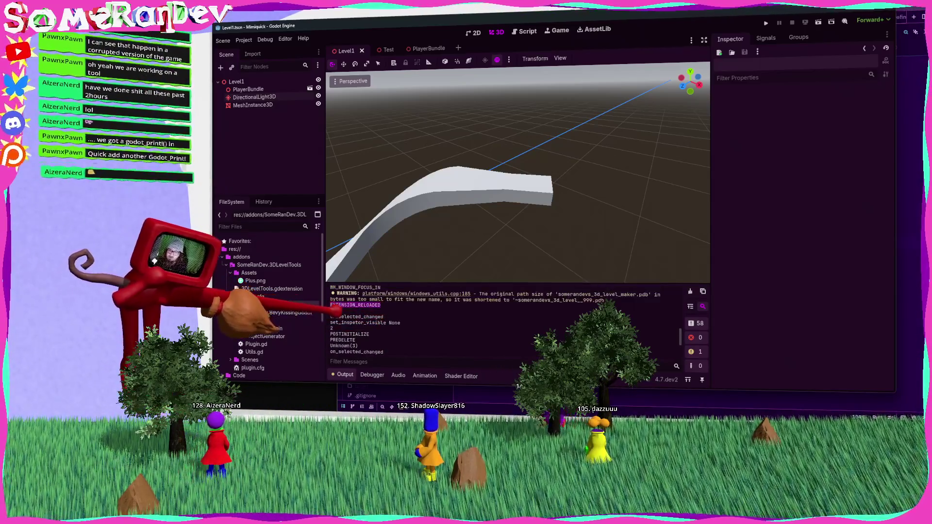
{"action": "key", "text": "alt+Tab"}
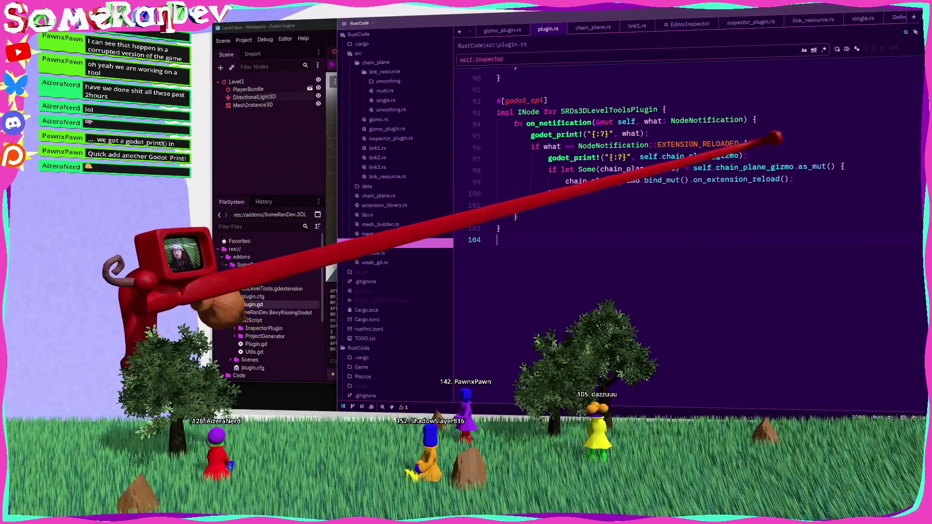
{"action": "left_click_drag", "start_coordinate": [640, 156], "coordinate": [742, 156]}
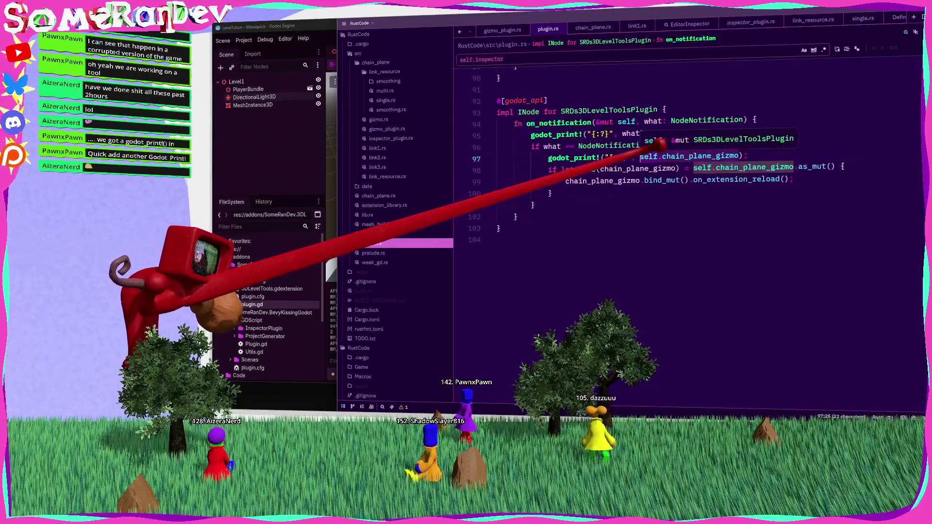
{"action": "type", "text": "self.base()"}
{"action": "type", "text": ".get_pare"}
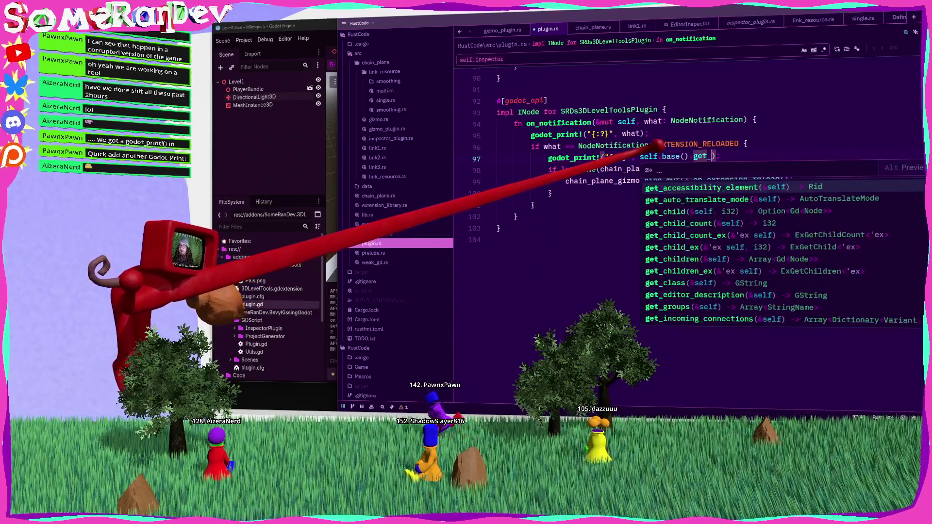
{"action": "key", "text": "Return"}
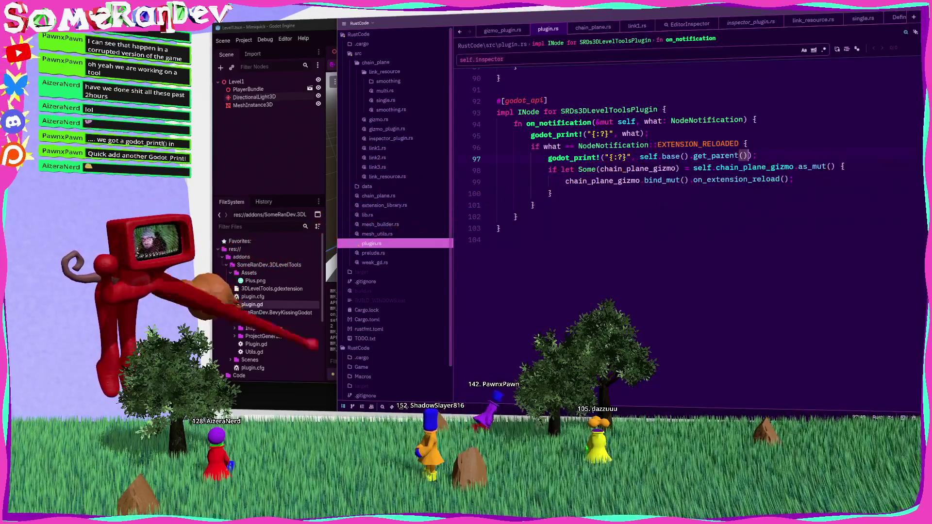
{"action": "key", "text": "alt+Tab"}
{"action": "key", "text": "Up"}
{"action": "key", "text": "Return"}
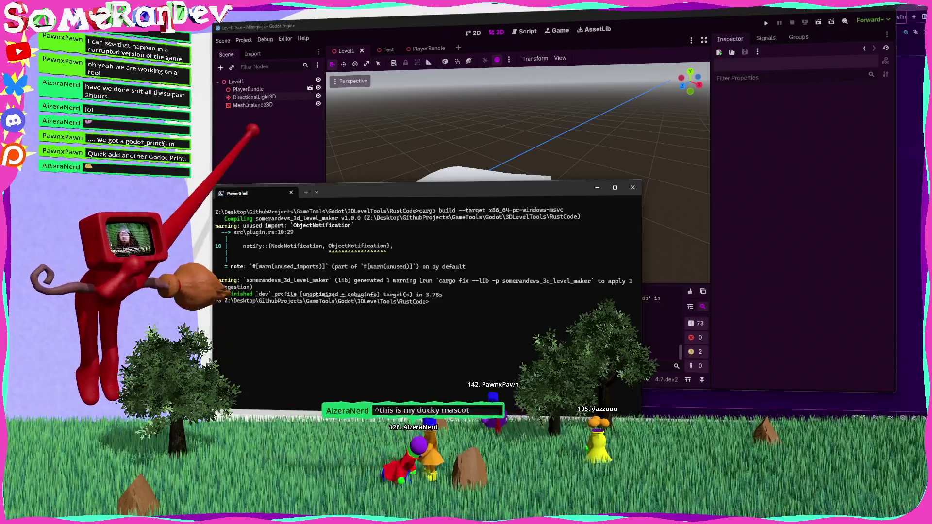
Save the Level1 scene and reload the current project to load the rebuilt extension.
{"action": "key", "text": "alt+Tab"}
{"action": "key", "text": "ctrl+s"}
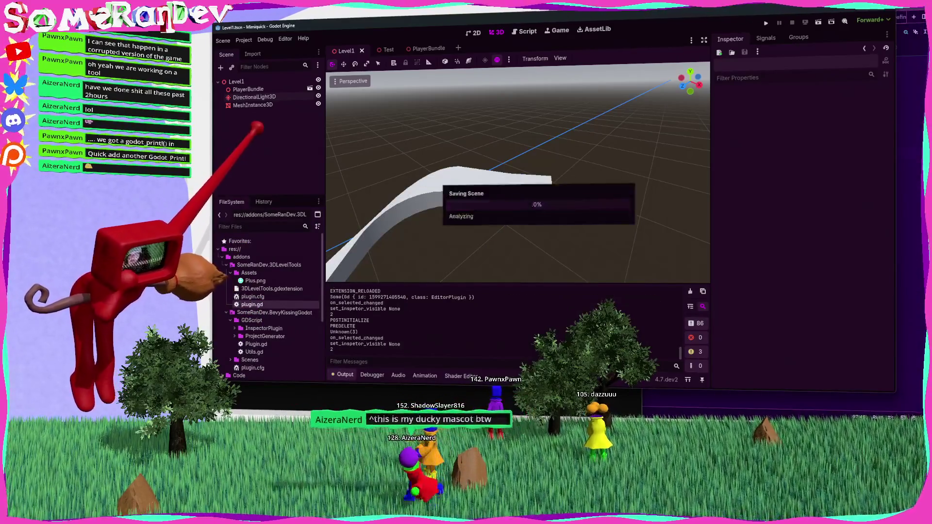
{"action": "left_click", "coordinate": [243, 40]}
{"action": "left_click", "coordinate": [262, 121]}
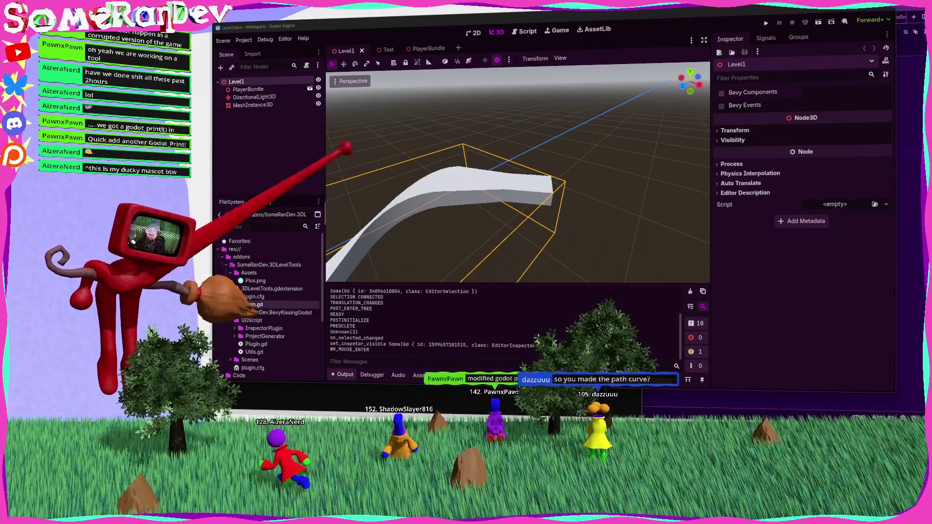
{"action": "mouse_move", "coordinate": [548, 198]}
{"action": "left_mouse_down"}
{"action": "mouse_move", "coordinate": [558, 200]}
{"action": "mouse_move", "coordinate": [546, 200]}
{"action": "left_mouse_up"}
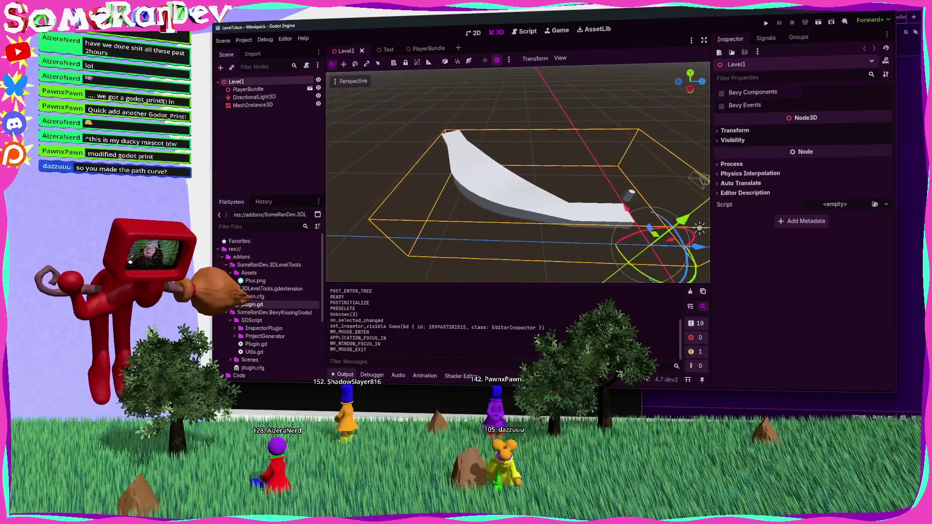
Select MeshInstance3D, orbit around the curve, and adjust one of its link points.
{"action": "left_click", "coordinate": [253, 104]}
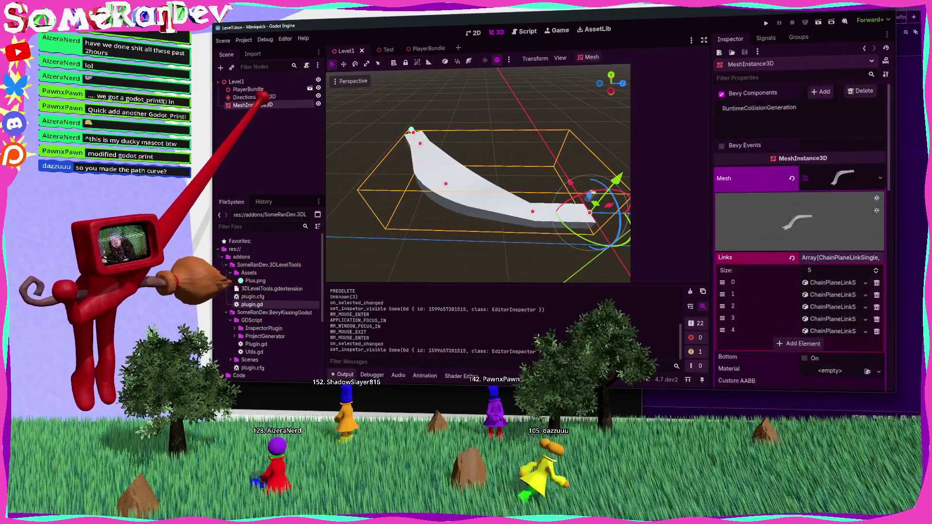
{"action": "scroll", "coordinate": [548, 200], "scroll_direction": "up", "scroll_amount": 5}
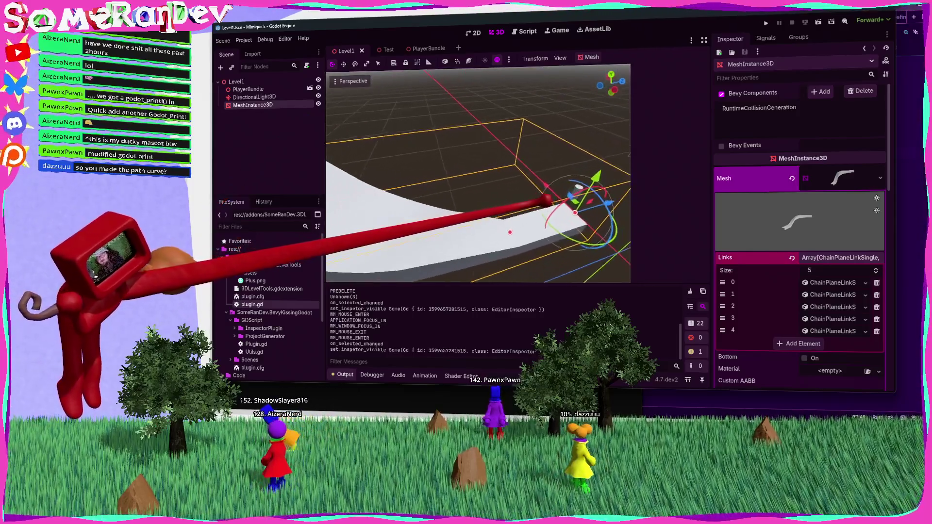
{"action": "scroll", "coordinate": [548, 200], "scroll_direction": "down", "scroll_amount": 3}
{"action": "mouse_move", "coordinate": [539, 204]}
{"action": "left_mouse_down"}
{"action": "mouse_move", "coordinate": [528, 209]}
{"action": "mouse_move", "coordinate": [545, 198]}
{"action": "left_mouse_up"}
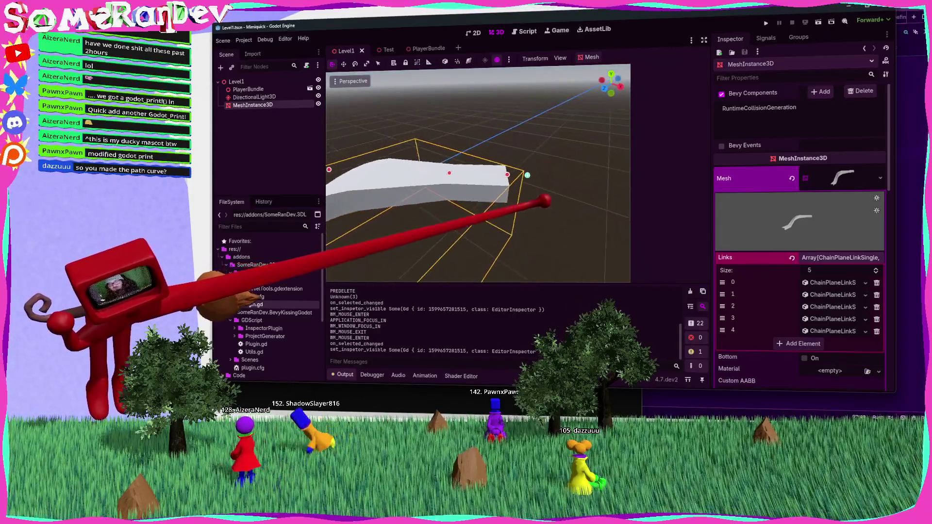
{"action": "left_click", "coordinate": [462, 169]}
{"action": "mouse_move", "coordinate": [500, 167]}
{"action": "left_mouse_down"}
{"action": "mouse_move", "coordinate": [558, 208]}
{"action": "mouse_move", "coordinate": [624, 175]}
{"action": "mouse_move", "coordinate": [593, 198]}
{"action": "mouse_move", "coordinate": [538, 202]}
{"action": "mouse_move", "coordinate": [604, 77]}
{"action": "mouse_move", "coordinate": [575, 204]}
{"action": "mouse_move", "coordinate": [631, 63]}
{"action": "mouse_move", "coordinate": [537, 199]}
{"action": "mouse_move", "coordinate": [527, 200]}
{"action": "mouse_move", "coordinate": [690, 155]}
{"action": "mouse_move", "coordinate": [562, 199]}
{"action": "mouse_move", "coordinate": [533, 199]}
{"action": "mouse_move", "coordinate": [564, 204]}
{"action": "mouse_move", "coordinate": [547, 199]}
{"action": "left_mouse_up"}
{"action": "scroll", "coordinate": [547, 200], "scroll_direction": "down", "scroll_amount": 3}
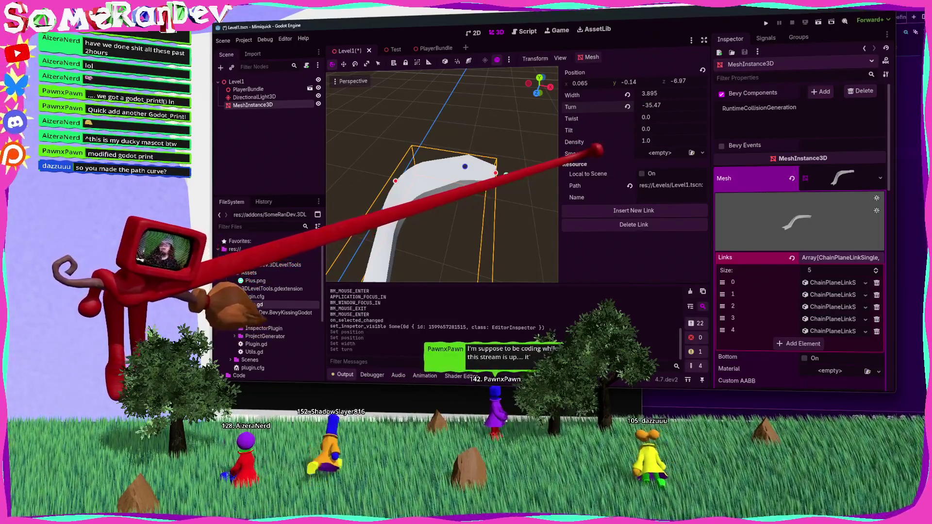
Assign the ChainPlane smoothing resource to the mesh's Smooth property and expand it.
{"action": "left_click_drag", "start_coordinate": [546, 200], "coordinate": [515, 144]}
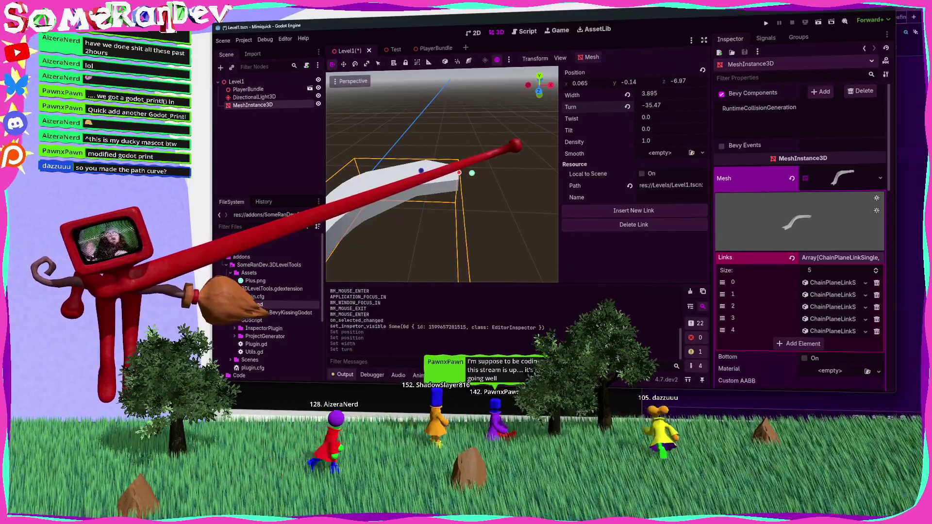
{"action": "left_click_drag", "start_coordinate": [519, 139], "coordinate": [545, 200]}
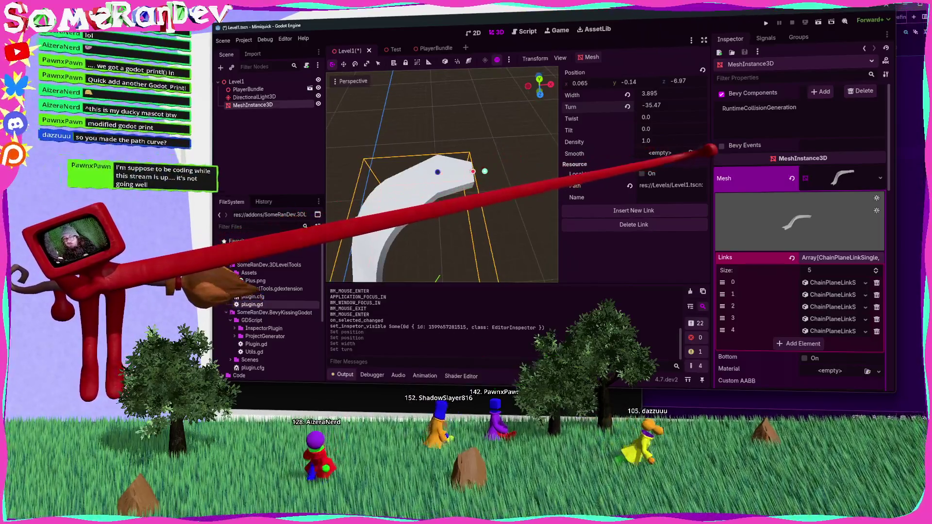
{"action": "left_click", "coordinate": [702, 153]}
{"action": "left_click", "coordinate": [680, 175]}
{"action": "mouse_move", "coordinate": [500, 179]}
{"action": "left_mouse_down"}
{"action": "mouse_move", "coordinate": [502, 158]}
{"action": "mouse_move", "coordinate": [545, 200]}
{"action": "mouse_move", "coordinate": [514, 198]}
{"action": "left_mouse_up"}
{"action": "left_click", "coordinate": [670, 153]}
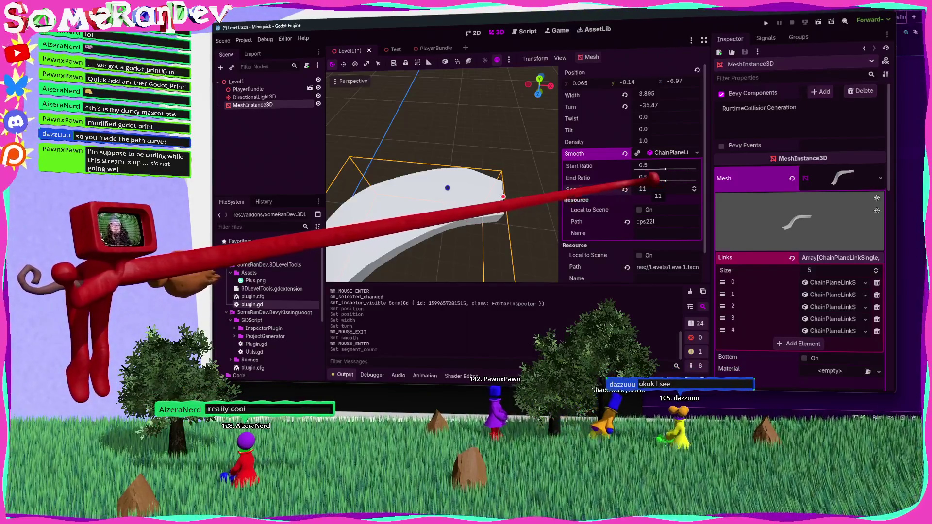
Set Segment Count to 3, reset Start/End Ratio to 0.5, clear Smooth, and save Level1.
{"action": "type", "text": "3"}
{"action": "key", "text": "Return"}
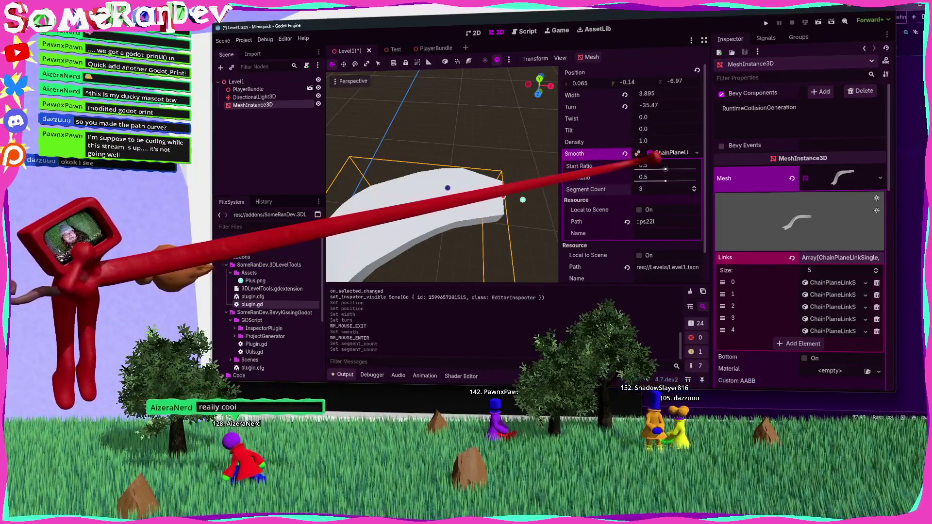
{"action": "mouse_move", "coordinate": [651, 165]}
{"action": "left_mouse_down"}
{"action": "mouse_move", "coordinate": [634, 168]}
{"action": "mouse_move", "coordinate": [663, 167]}
{"action": "mouse_move", "coordinate": [669, 177]}
{"action": "left_mouse_up"}
{"action": "left_click", "coordinate": [625, 166]}
{"action": "left_click", "coordinate": [625, 178]}
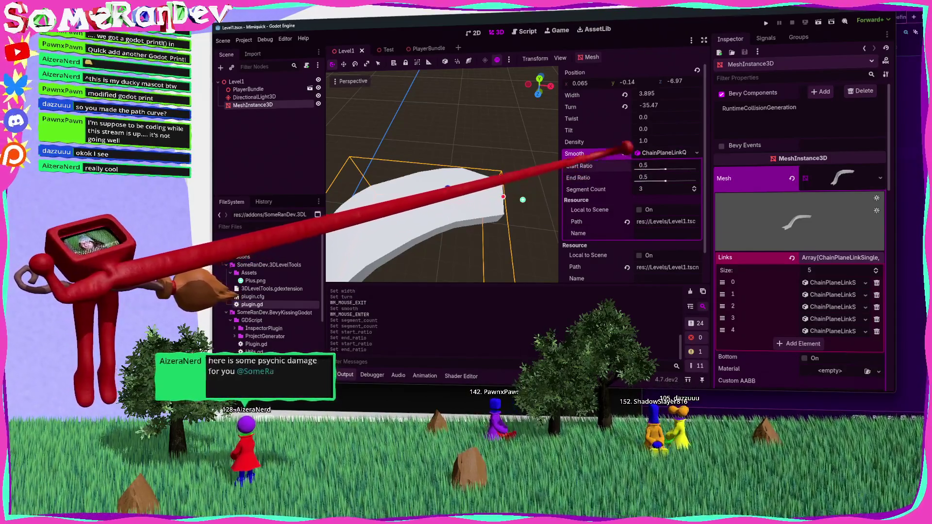
{"action": "left_click", "coordinate": [625, 154]}
{"action": "key", "text": "ctrl+s"}
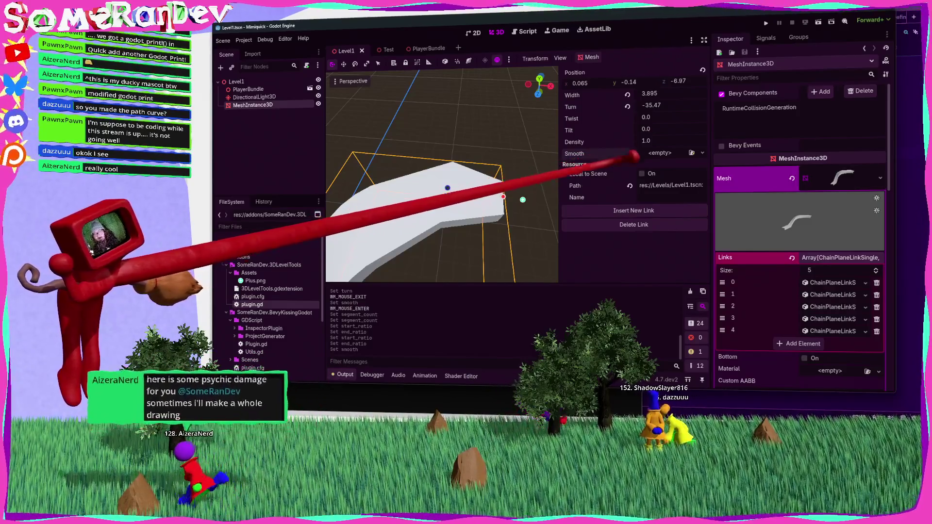
{"action": "key", "text": "alt+Tab"}
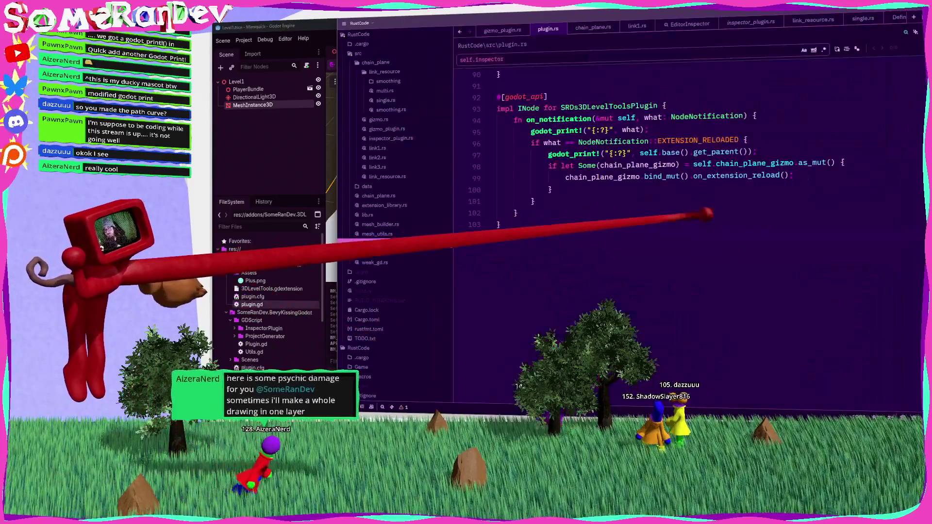
Check Godot's output for EXTENSION_RELOADED, then return to plugin.rs.
{"action": "key", "text": "alt+Tab"}
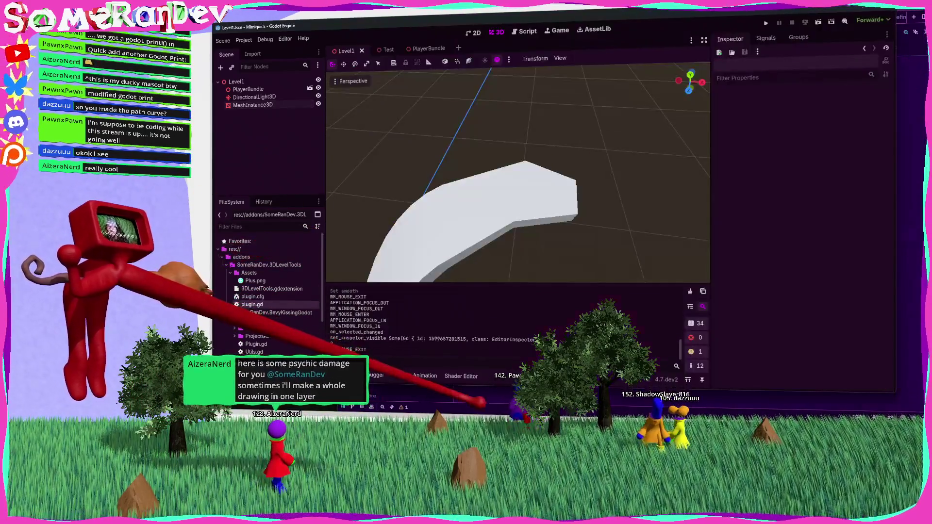
{"action": "key", "text": "alt+Tab"}
{"action": "key", "text": "alt+Tab"}
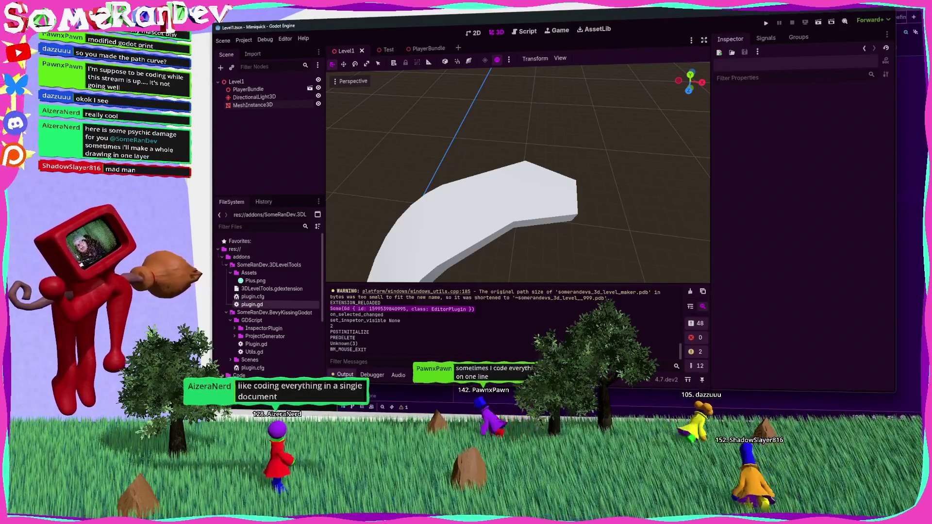
Select MeshInstance3D, deselect with Esc, pick DirectionalLight3D, then reselect MeshInstance3D before returning to plugin.rs.
{"action": "left_click", "coordinate": [252, 105]}
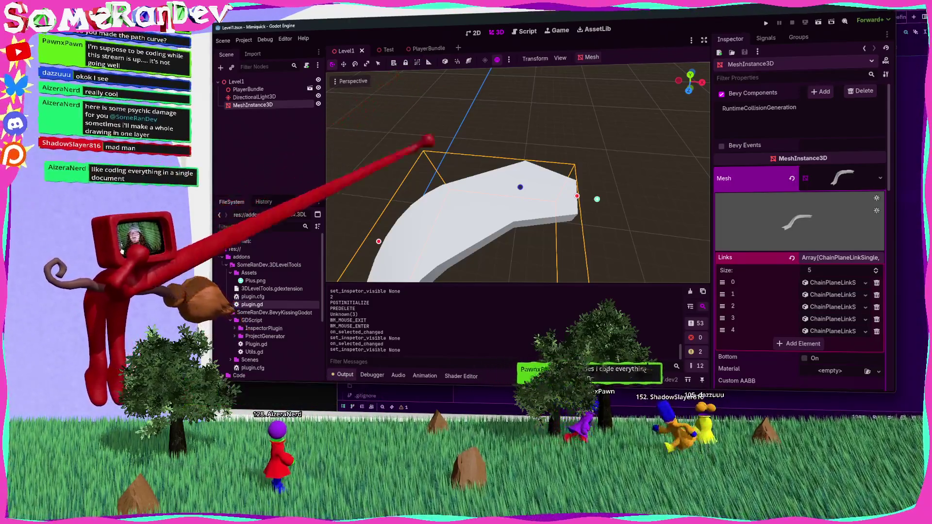
{"action": "key", "text": "Escape"}
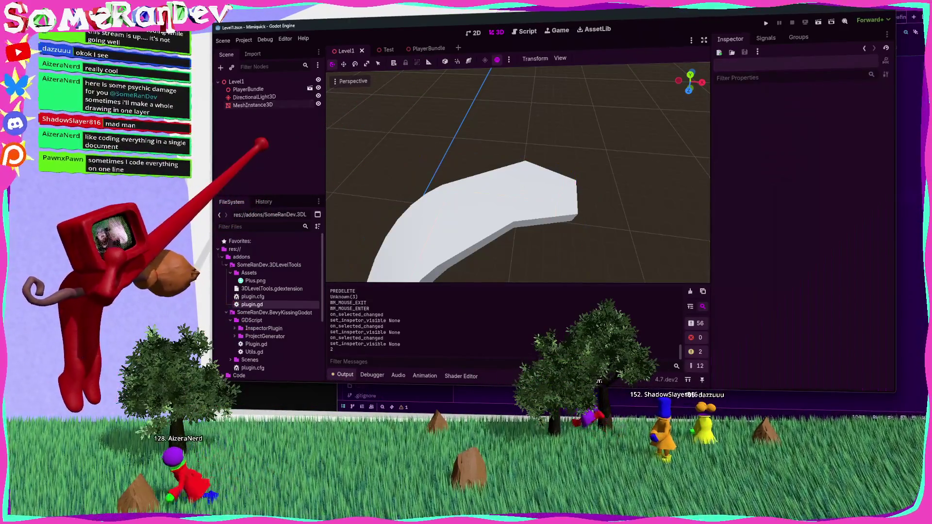
{"action": "left_click", "coordinate": [254, 96]}
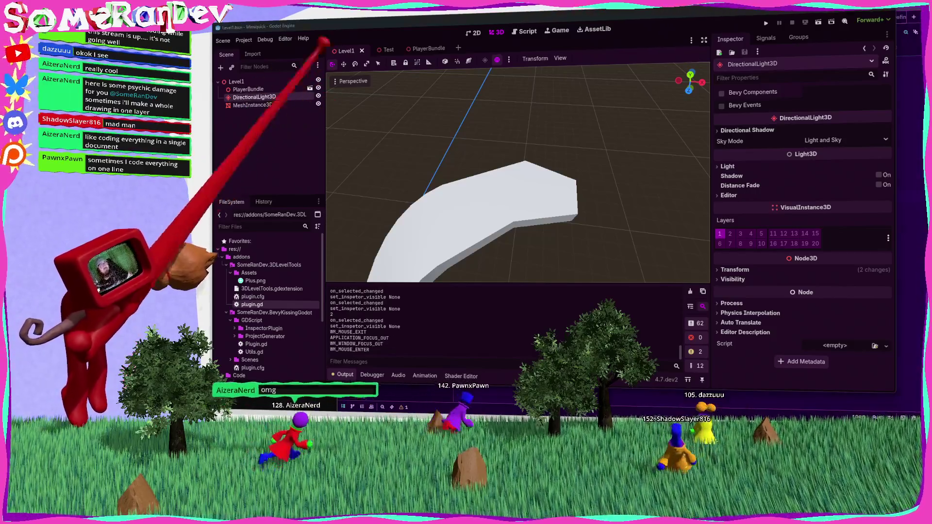
{"action": "left_click", "coordinate": [252, 105]}
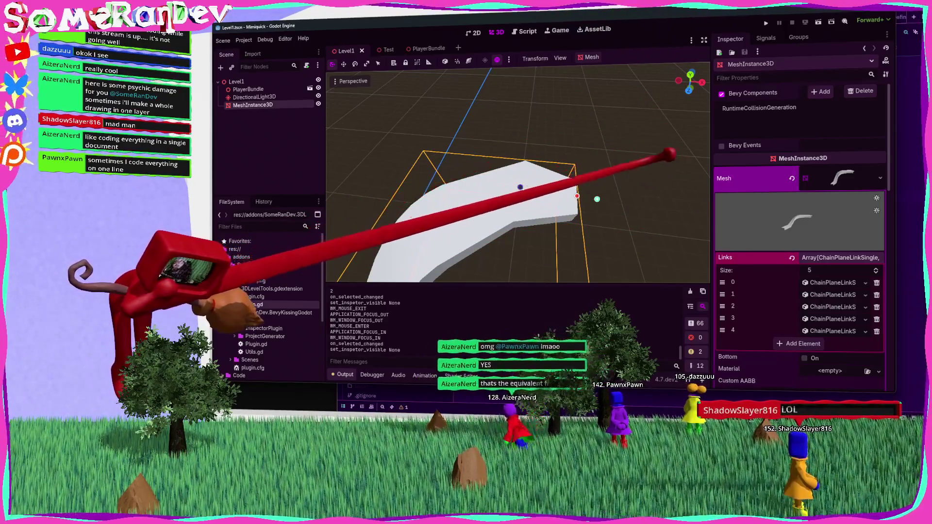
{"action": "key", "text": "alt+Tab"}
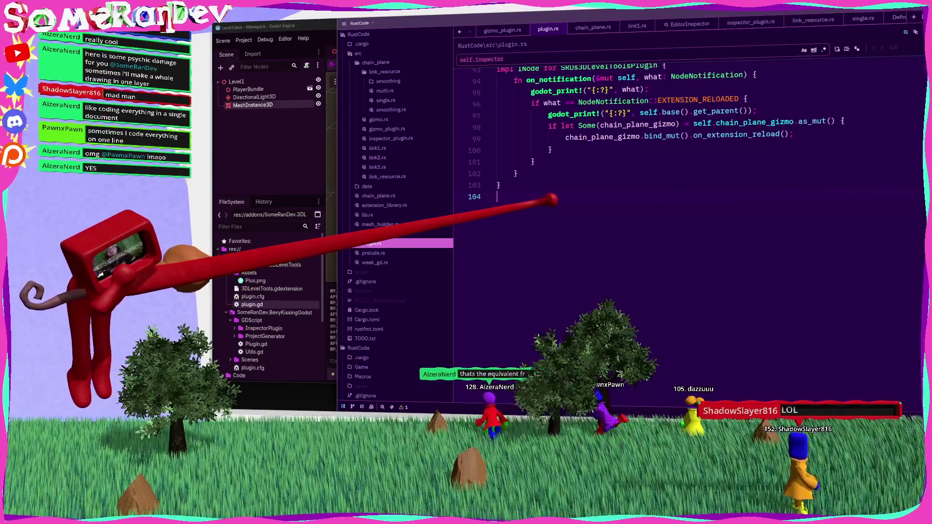
Go to the definition of on_extension_reload in gizmo_plugin.rs and compare it with the Godot editor.
{"action": "mouse_move", "coordinate": [748, 127]}
{"action": "scroll", "coordinate": [607, 257], "scroll_direction": "up", "scroll_amount": 5}
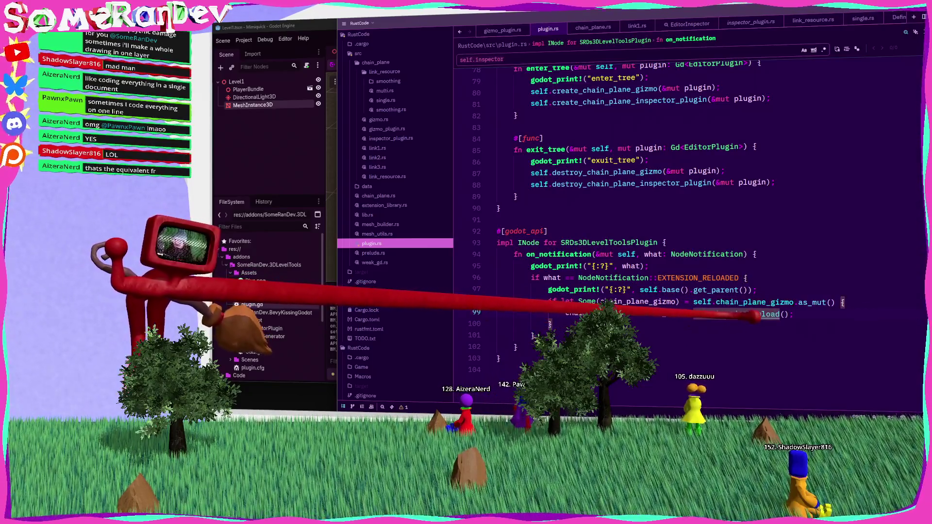
{"action": "left_click", "coordinate": [740, 314], "text": "ctrl"}
{"action": "key", "text": "alt+Tab"}
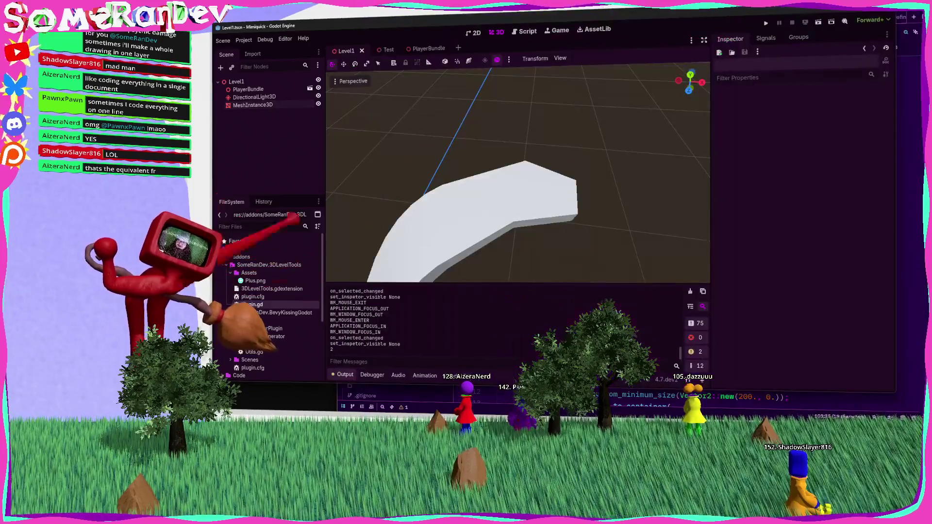
{"action": "key", "text": "alt+Tab"}
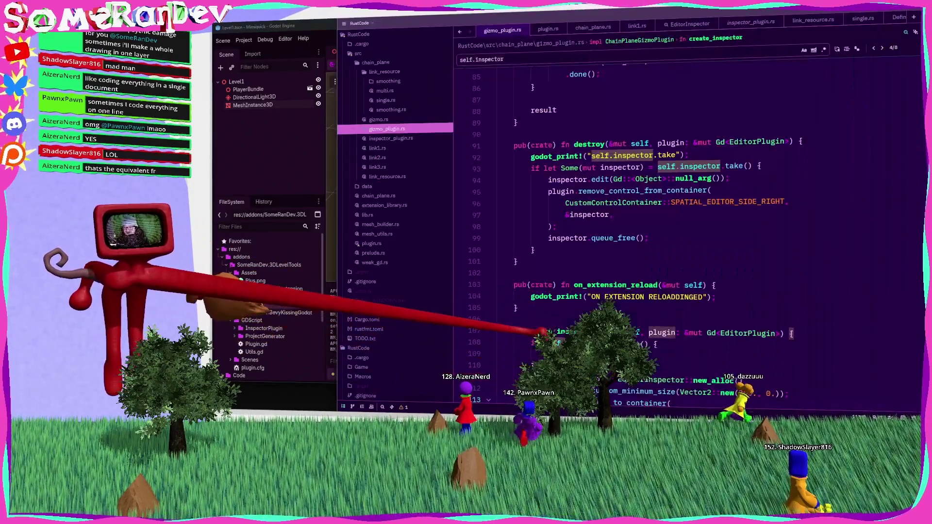
{"action": "key", "text": "alt+Tab"}
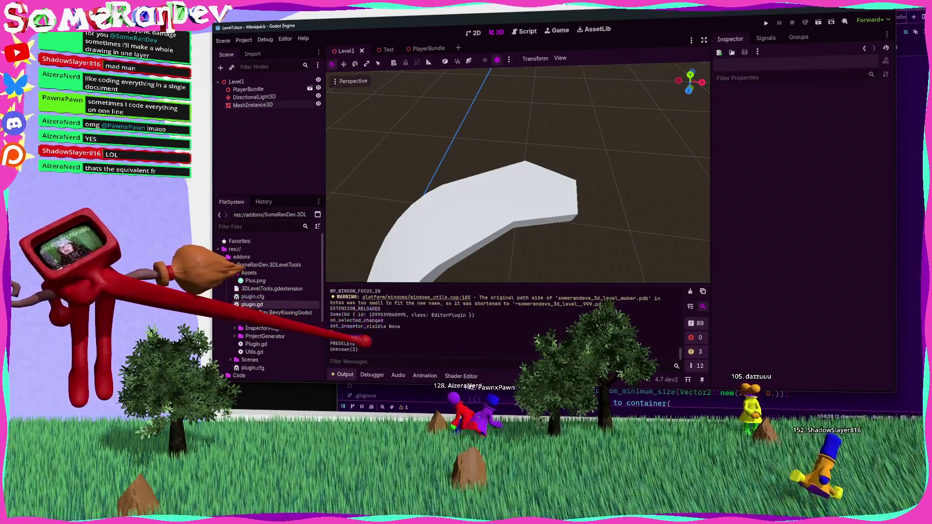
{"action": "key", "text": "alt+Tab"}
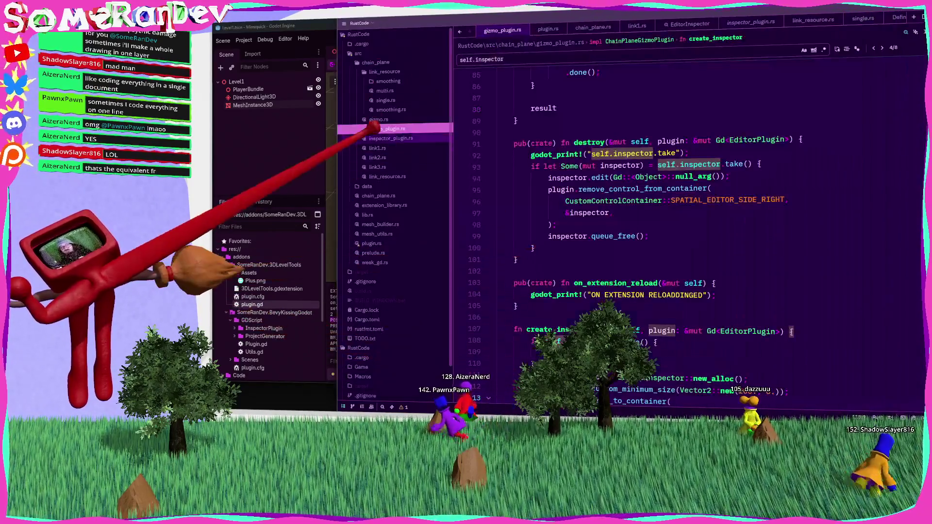
Return to plugin.rs and scroll up to create_chain_plane_gizmo.
{"action": "left_click", "coordinate": [383, 242]}
{"action": "key", "text": "alt+Tab"}
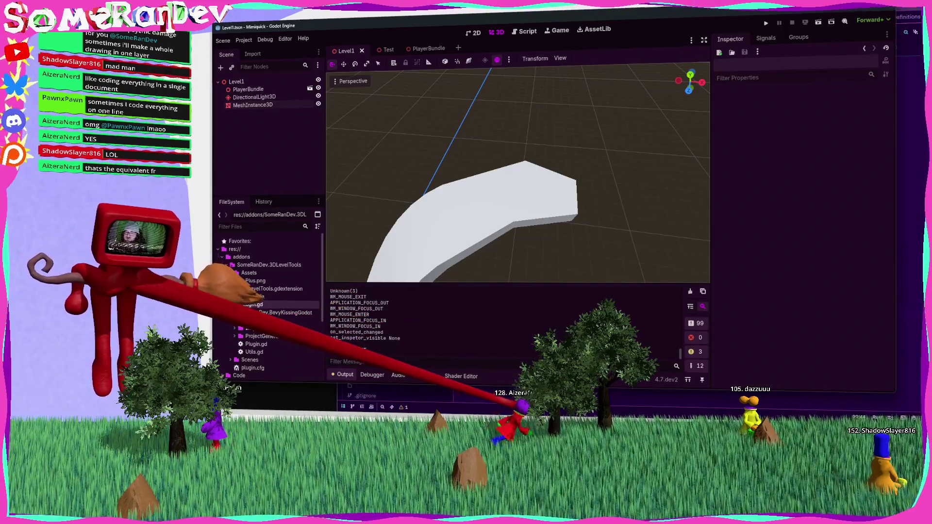
{"action": "key", "text": "alt+Tab"}
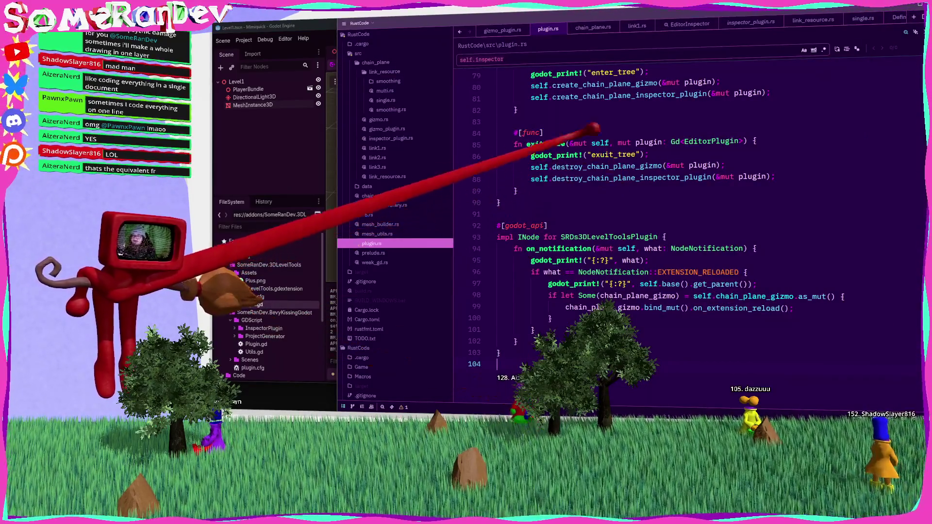
{"action": "scroll", "coordinate": [621, 178], "scroll_direction": "up", "scroll_amount": 10}
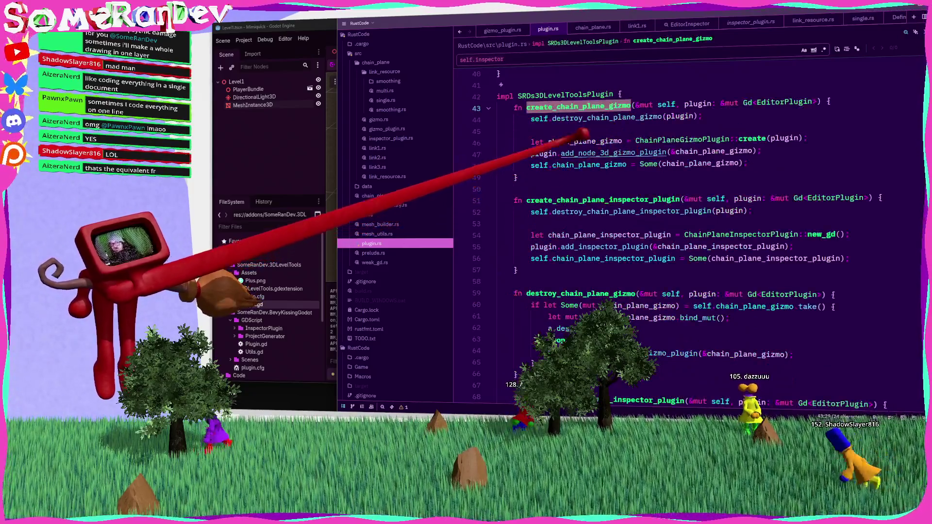
Read the add_node_3d_gizmo_plugin docs, then switch to the TwitchSRD2026 project with sprite_frame_effect.gd open.
{"action": "left_click", "coordinate": [606, 151]}
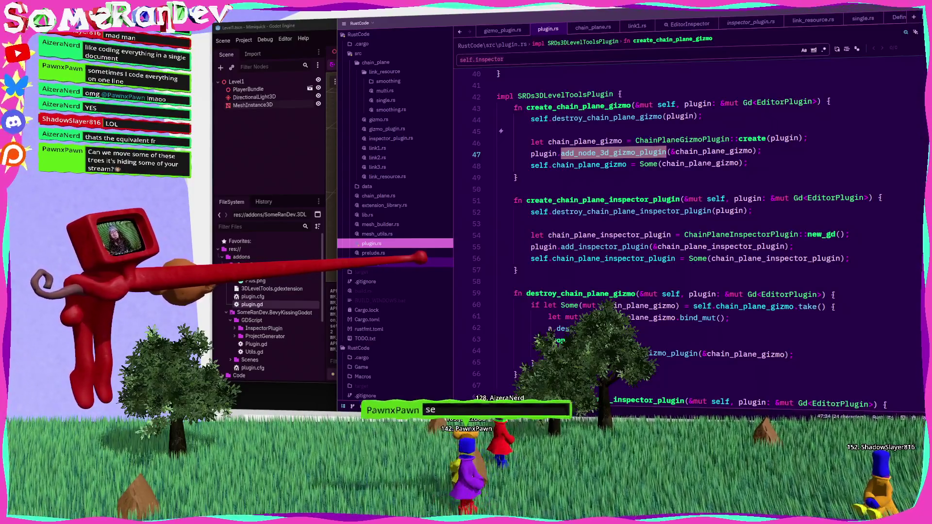
{"action": "scroll", "coordinate": [680, 218], "scroll_direction": "down", "scroll_amount": 6}
{"action": "scroll", "coordinate": [680, 219], "scroll_direction": "up", "scroll_amount": 5}
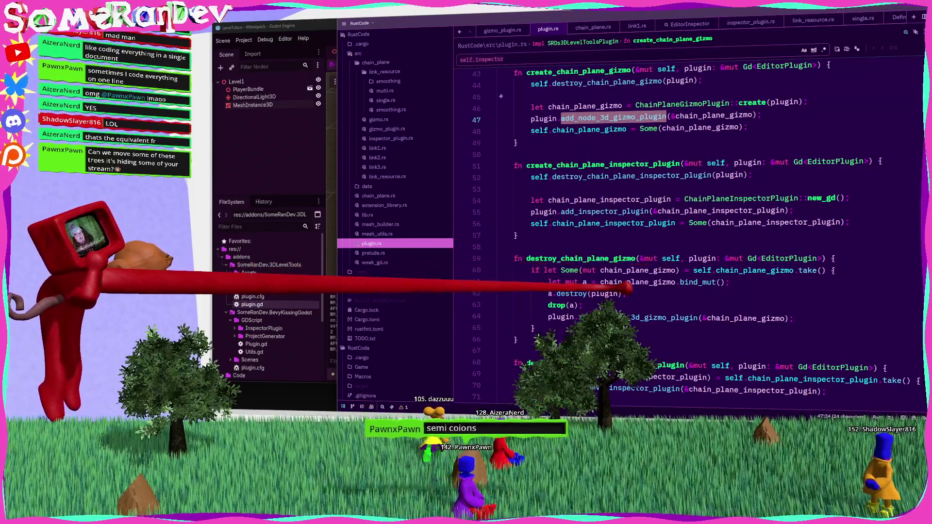
{"action": "key", "text": "alt+Tab"}
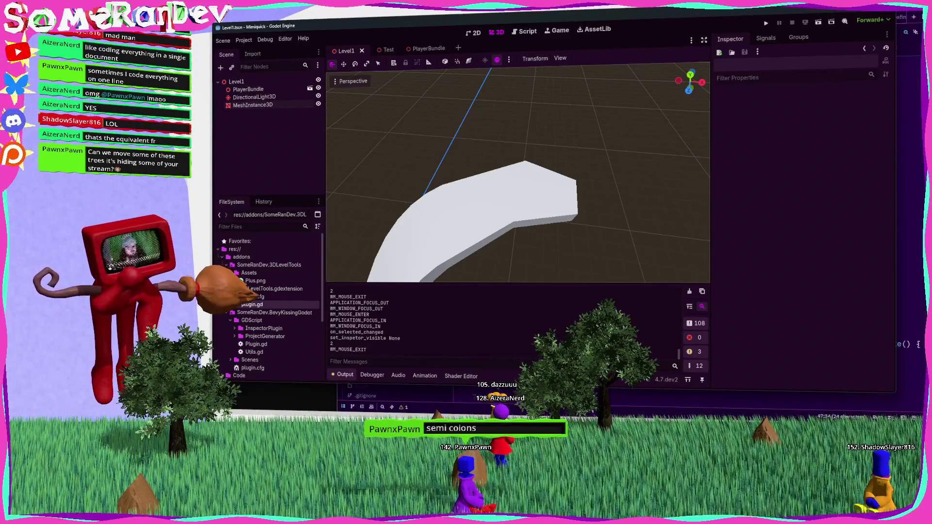
{"action": "key", "text": "alt+Tab"}
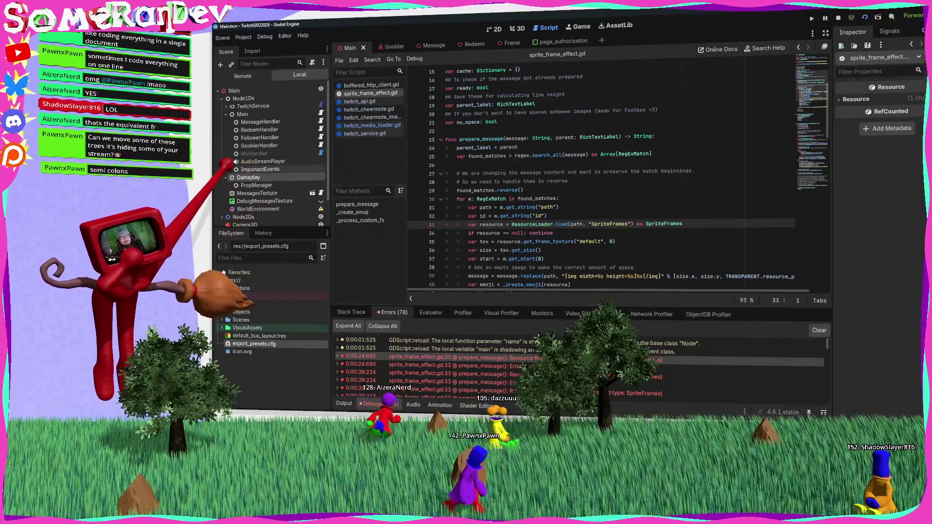
{"action": "scroll", "coordinate": [272, 155], "scroll_direction": "down", "scroll_amount": 2}
{"action": "left_click", "coordinate": [246, 76]}
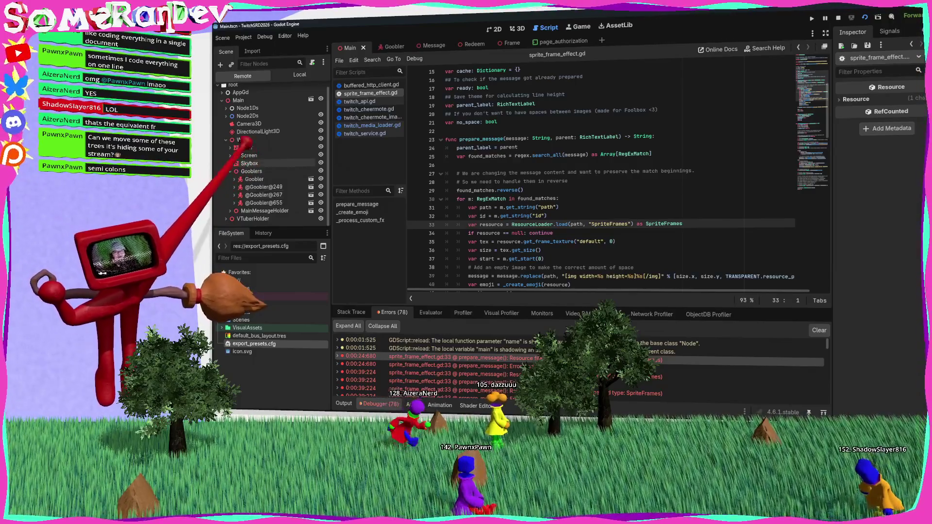
{"action": "scroll", "coordinate": [272, 156], "scroll_direction": "down", "scroll_amount": 3}
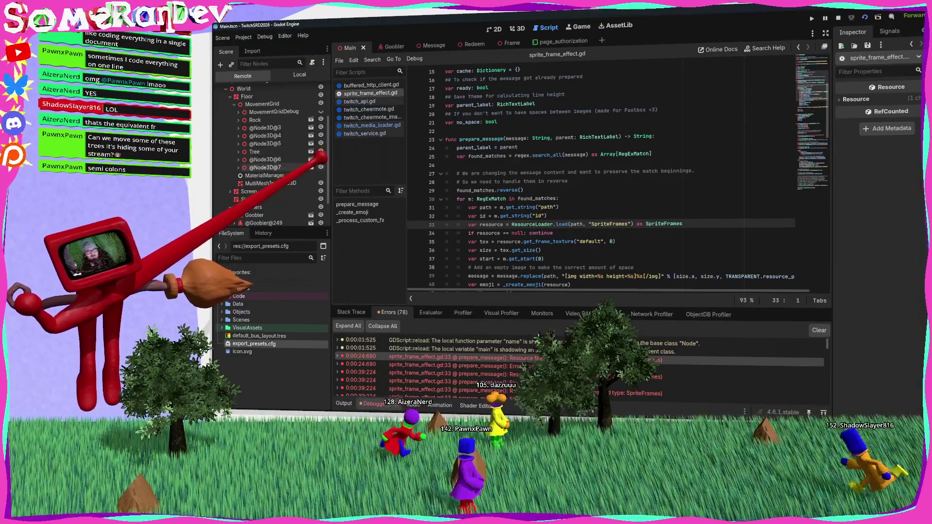
{"action": "left_click", "coordinate": [243, 160]}
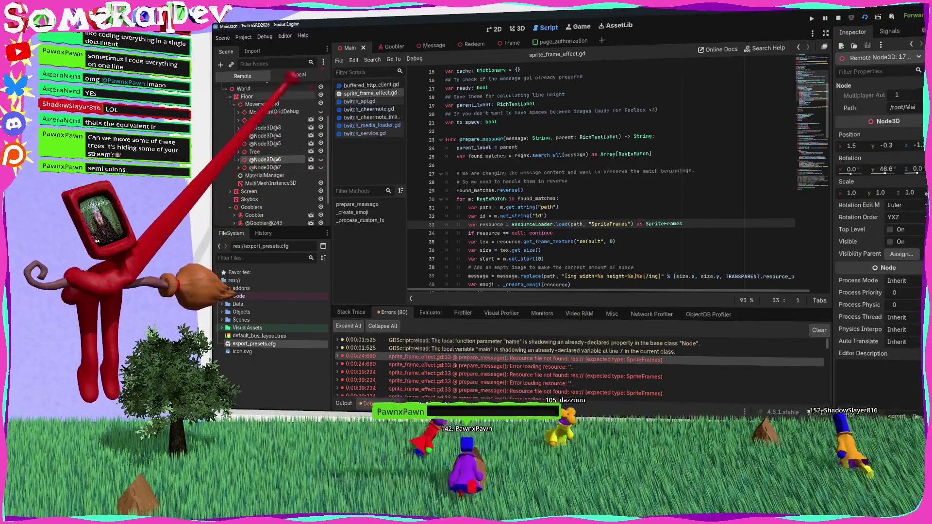
{"action": "key", "text": "alt+Tab"}
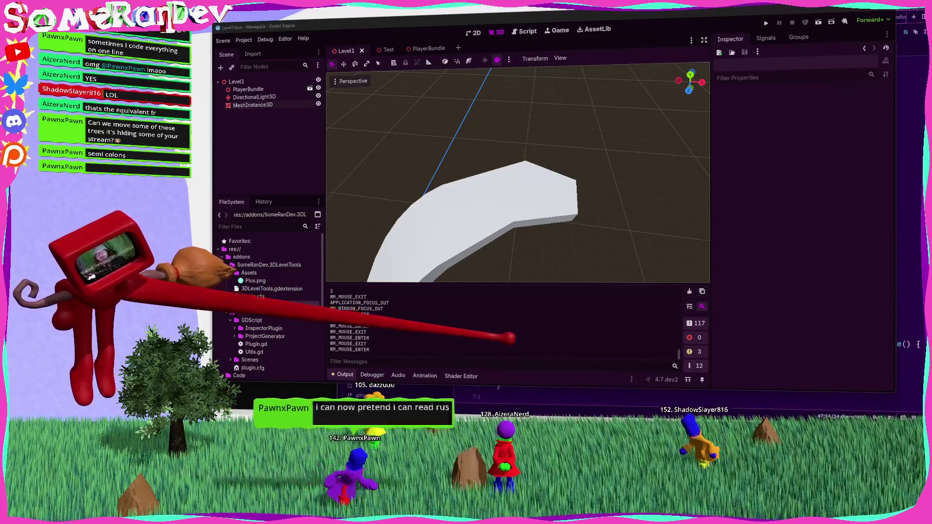
Add a.destroy(plugin); and drop(a); to destroy_chain_plane_gizmo in plugin.rs, then review the struct and impl.
{"action": "key", "text": "alt+Tab"}
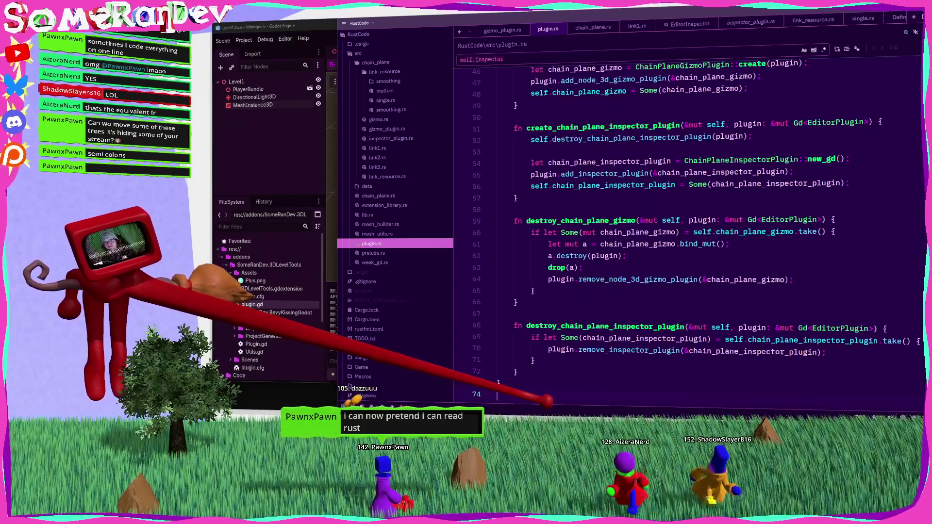
{"action": "left_click_drag", "start_coordinate": [497, 314], "coordinate": [497, 187]}
{"action": "left_click", "coordinate": [497, 314]}
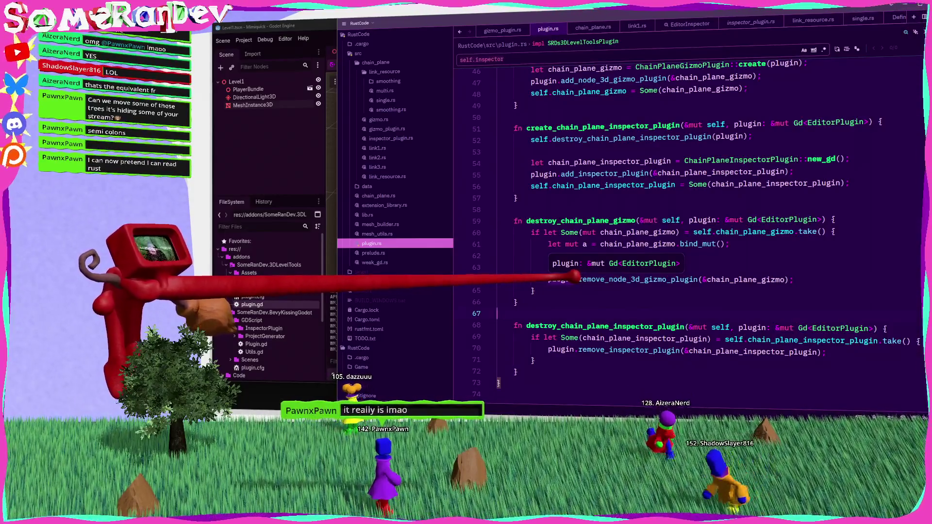
{"action": "key", "text": "ctrl+z"}
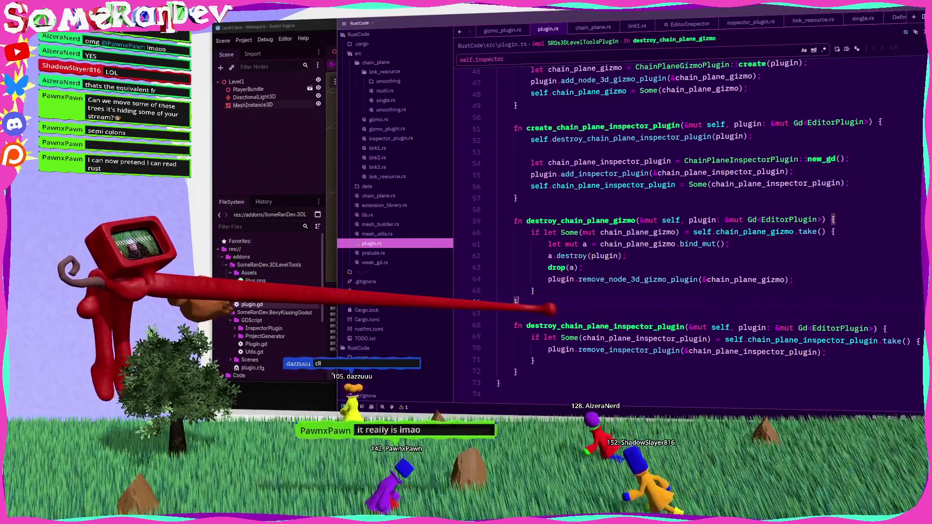
{"action": "left_click", "coordinate": [516, 314]}
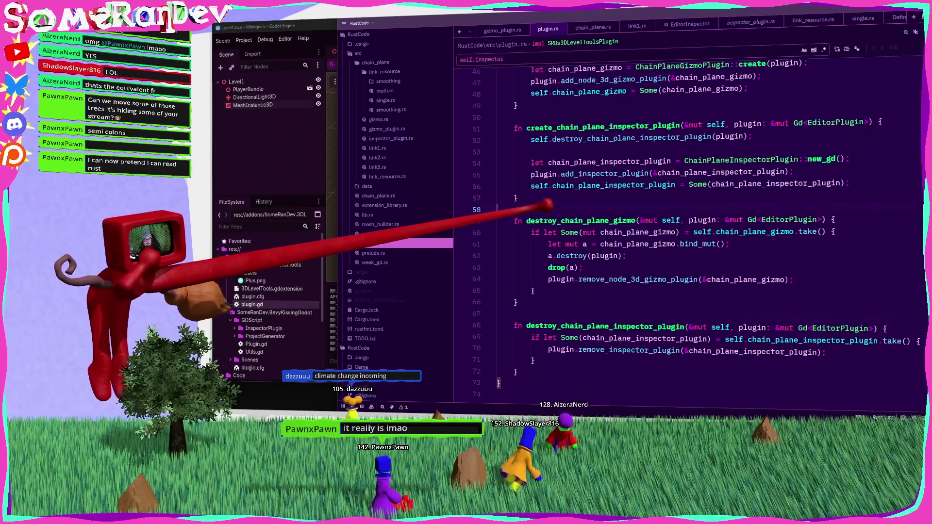
{"action": "scroll", "coordinate": [554, 200], "scroll_direction": "up", "scroll_amount": 6}
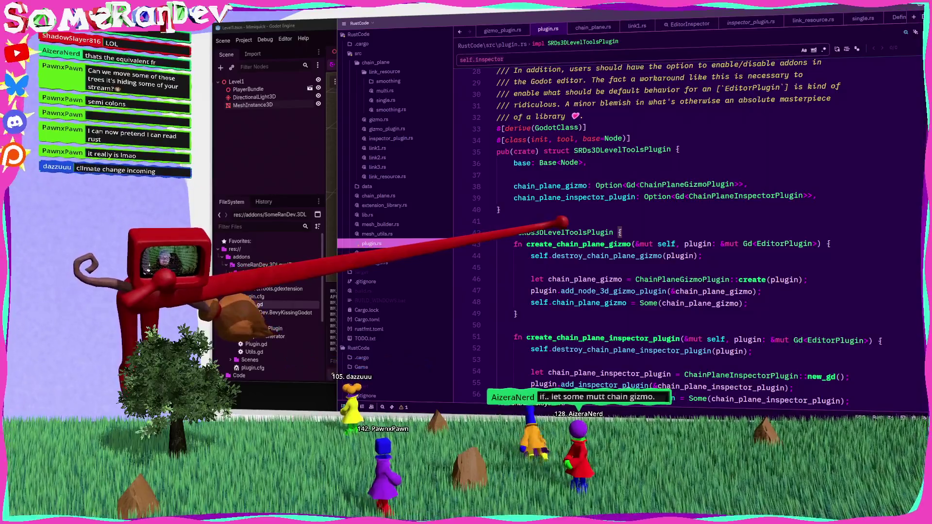
{"action": "scroll", "coordinate": [680, 233], "scroll_direction": "down", "scroll_amount": 5}
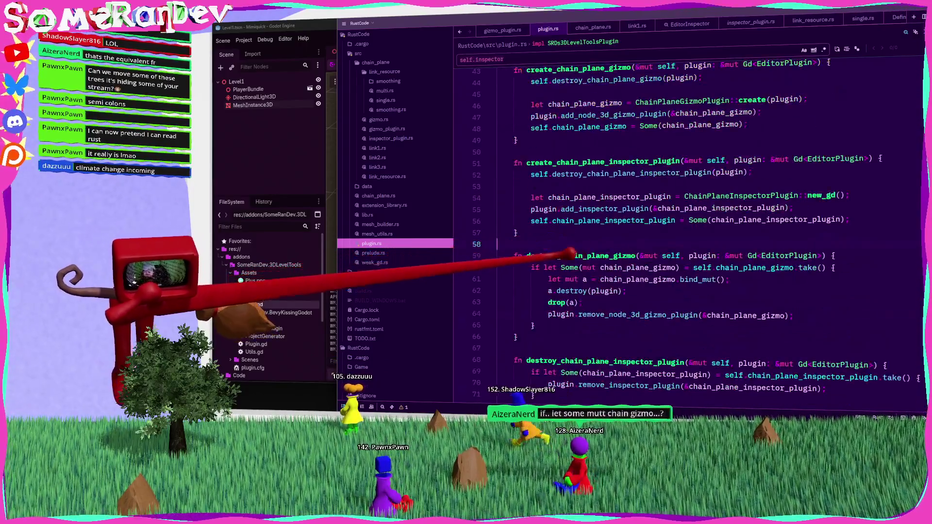
{"action": "scroll", "coordinate": [680, 233], "scroll_direction": "down", "scroll_amount": 5}
{"action": "scroll", "coordinate": [680, 233], "scroll_direction": "up", "scroll_amount": 3}
{"action": "scroll", "coordinate": [680, 233], "scroll_direction": "down", "scroll_amount": 4}
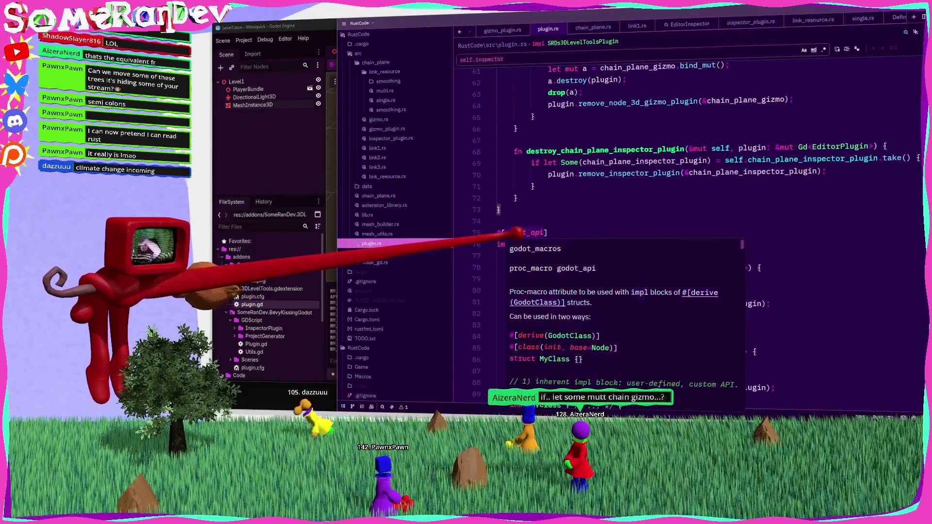
Start a plugin let-else binding on a new line inside the EXTENSION_RELOADED branch.
{"action": "left_click", "coordinate": [573, 196]}
{"action": "left_click", "coordinate": [568, 218]}
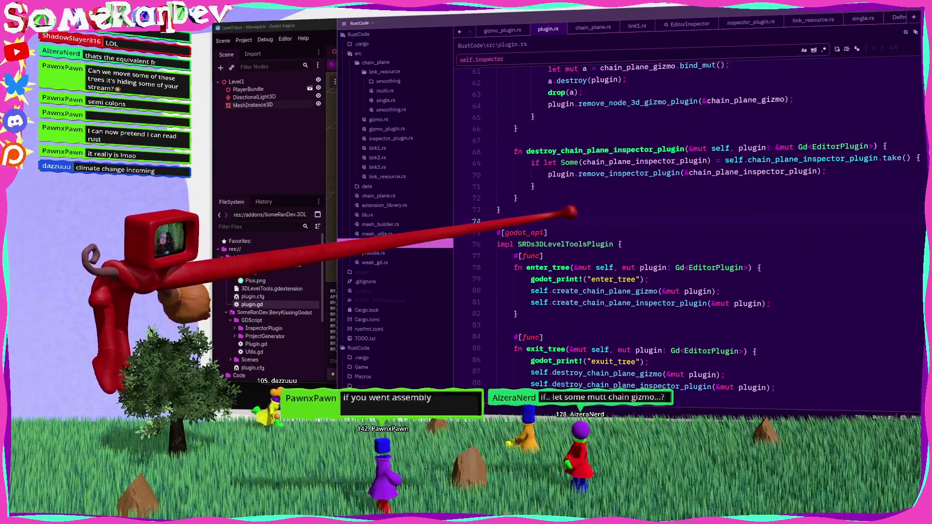
{"action": "scroll", "coordinate": [631, 242], "scroll_direction": "down", "scroll_amount": 6}
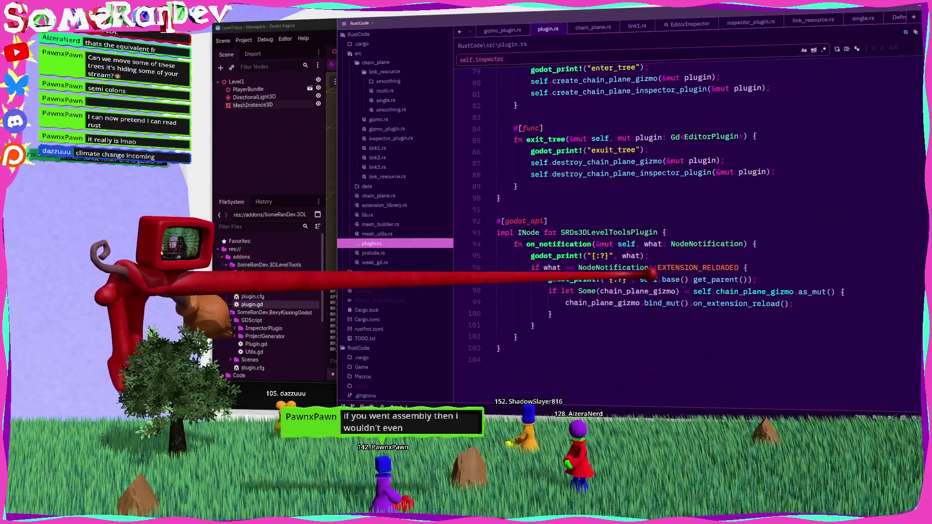
{"action": "left_click", "coordinate": [748, 267]}
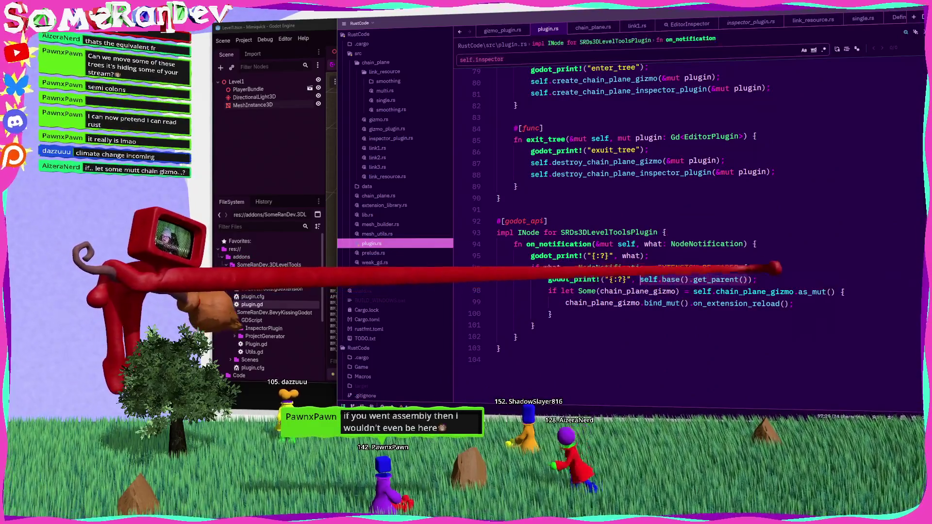
{"action": "key", "text": "Return"}
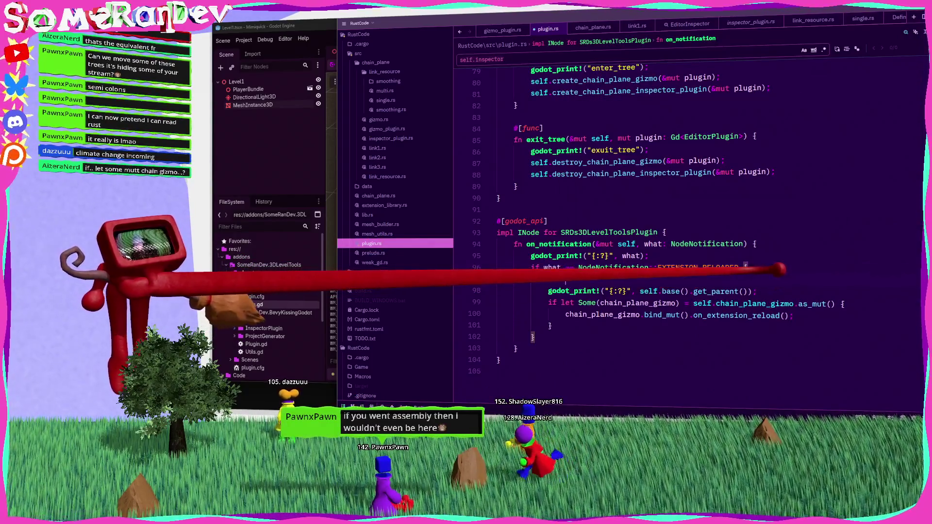
{"action": "type", "text": "plugin"}
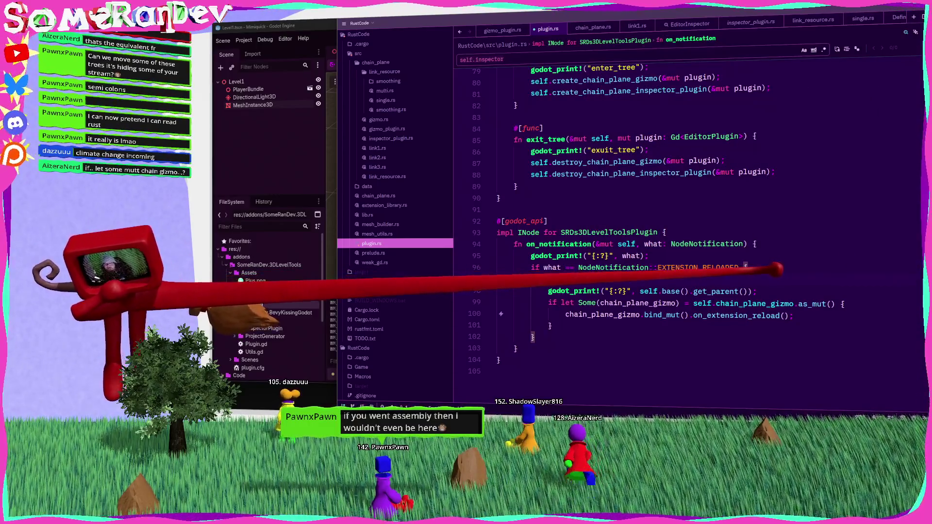
{"action": "key", "text": "ctrl+space"}
{"action": "key", "text": "Escape"}
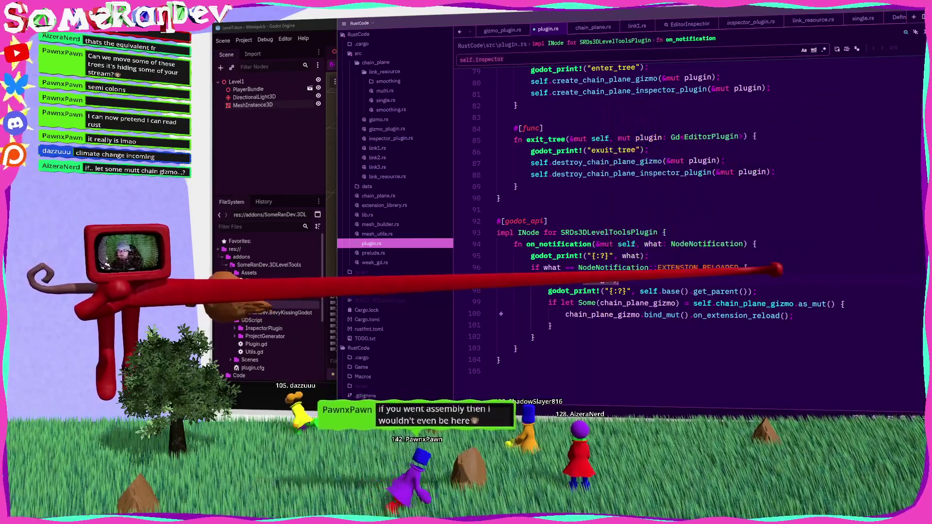
{"action": "type", "text": ".try"}
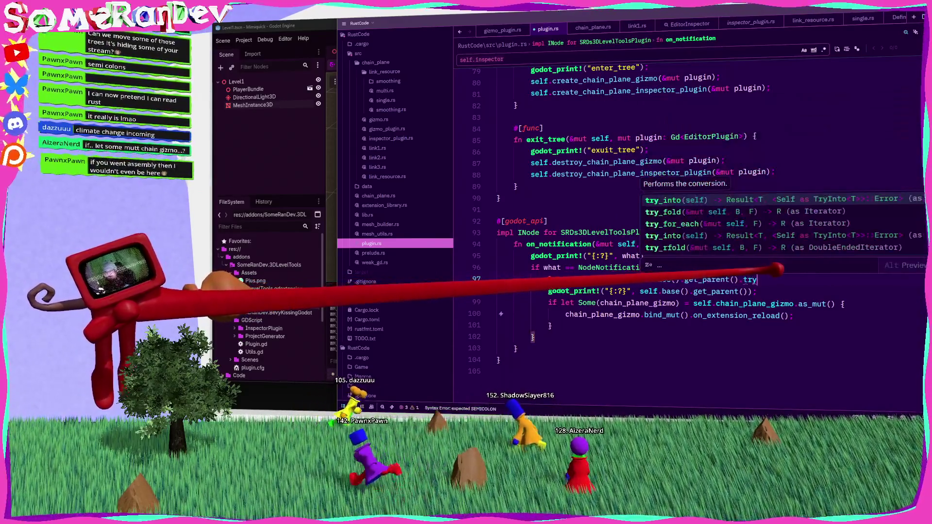
{"action": "key", "text": "BackSpace"}
{"action": "key", "text": "BackSpace"}
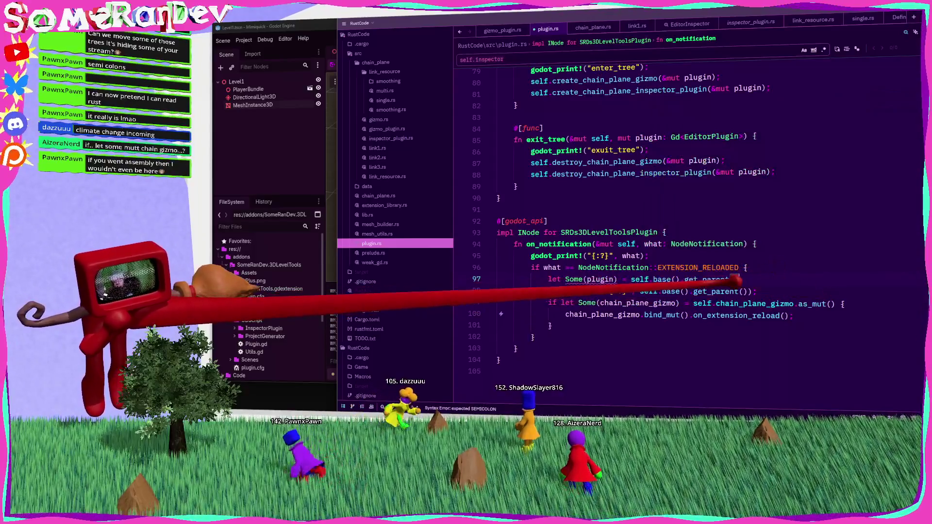
Finish the chain with .and_then(|p| p.try_cast::<EditorPlugin>().ok()) else { return } and save formatted.
{"action": "mouse_move", "coordinate": [712, 280]}
{"action": "type", "text": ".and_then(|p"}
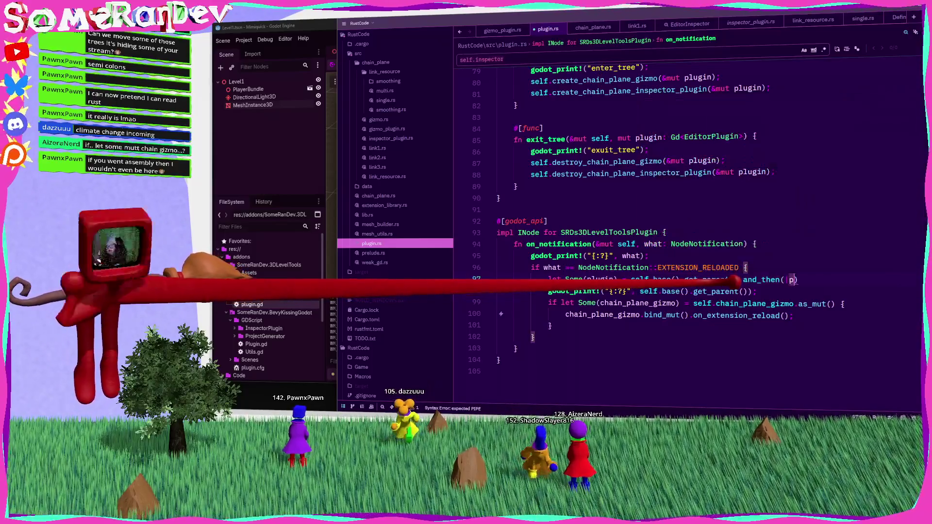
{"action": "type", "text": "|"}
{"action": "key", "text": "Return"}
{"action": "type", "text": "p.try_cas)"}
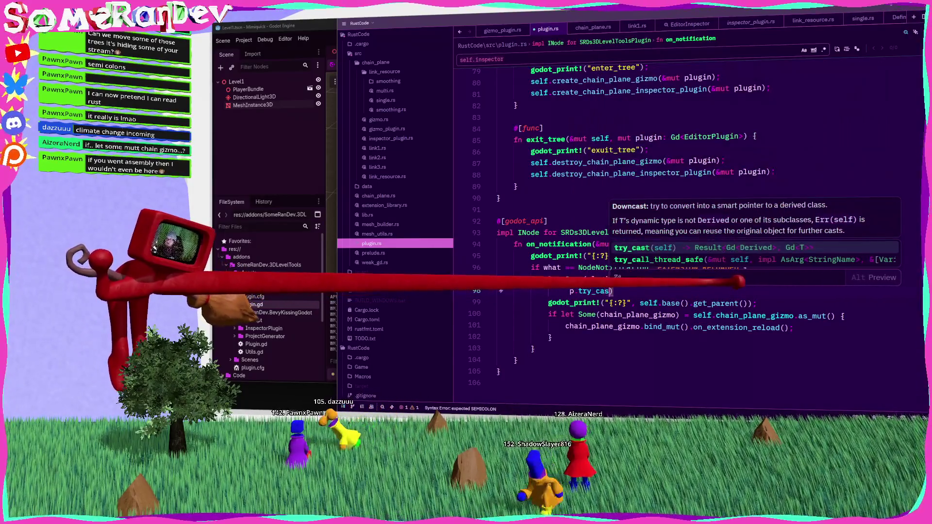
{"action": "key", "text": "Return"}
{"action": "key", "text": "Left"}
{"action": "type", "text": "::<EditorPO"}
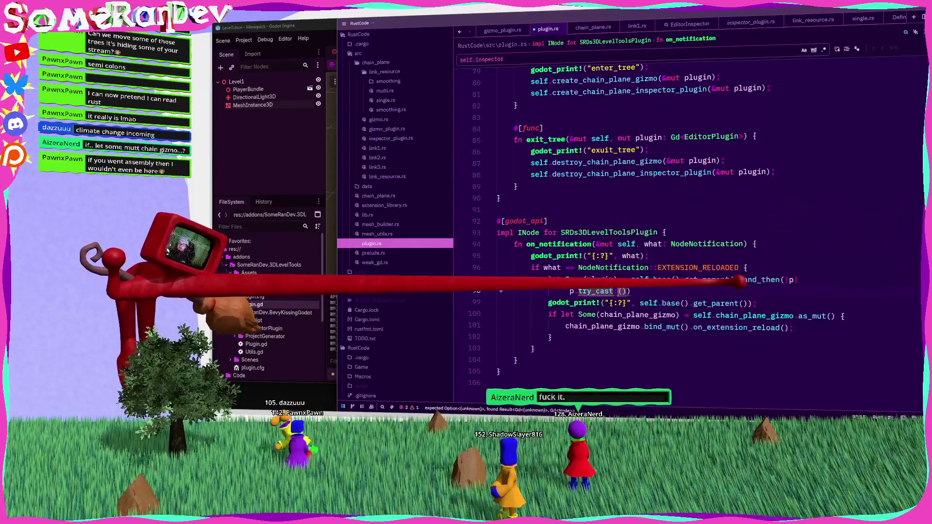
{"action": "key", "text": "BackSpace"}
{"action": "type", "text": "l"}
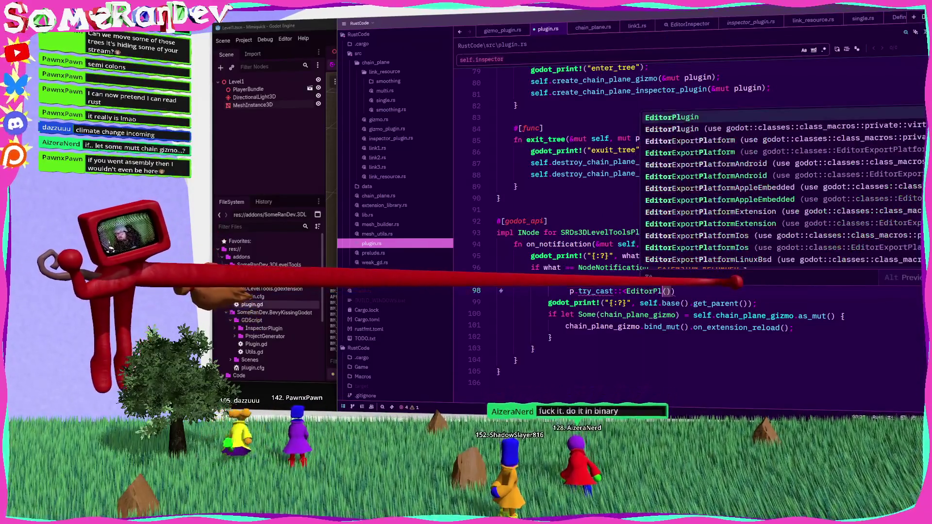
{"action": "key", "text": "Return"}
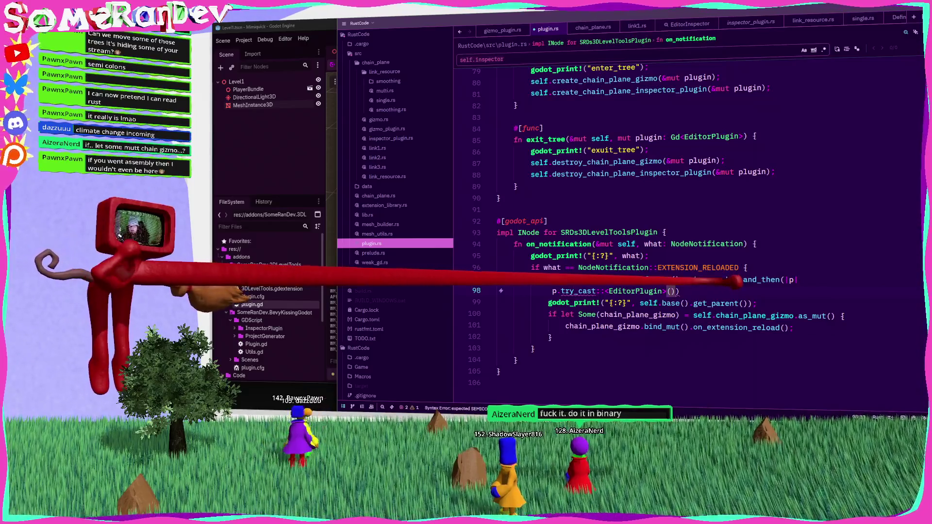
{"action": "type", "text": ".ok"}
{"action": "key", "text": "Return"}
{"action": "type", "text": ")"}
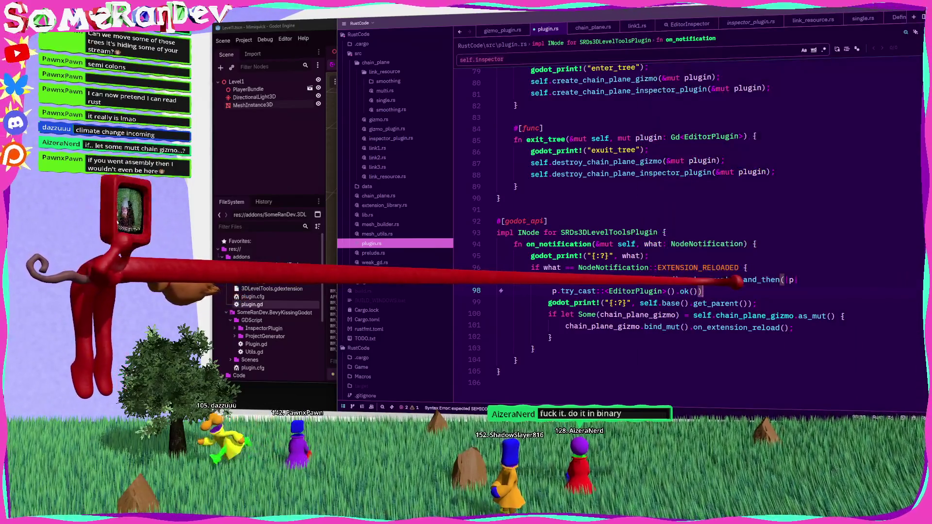
{"action": "type", "text": " else { return }"}
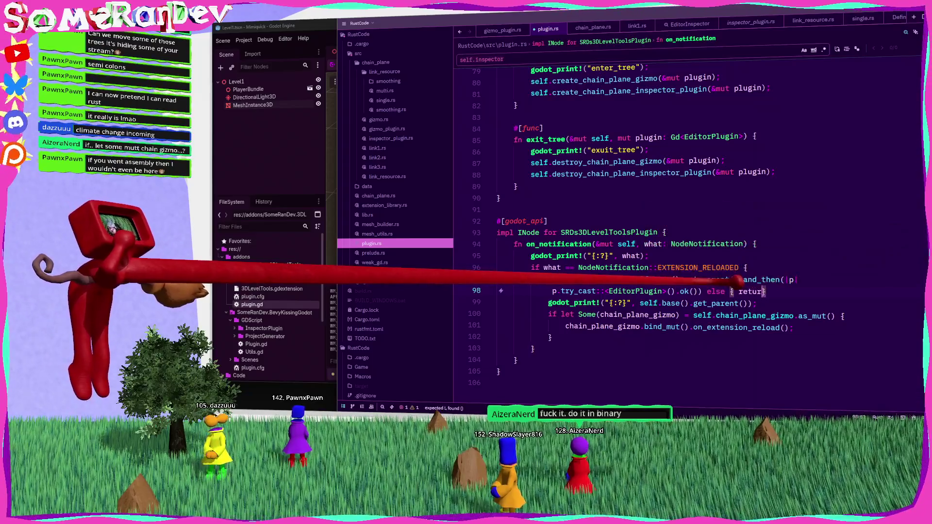
{"action": "key", "text": "ctrl+s"}
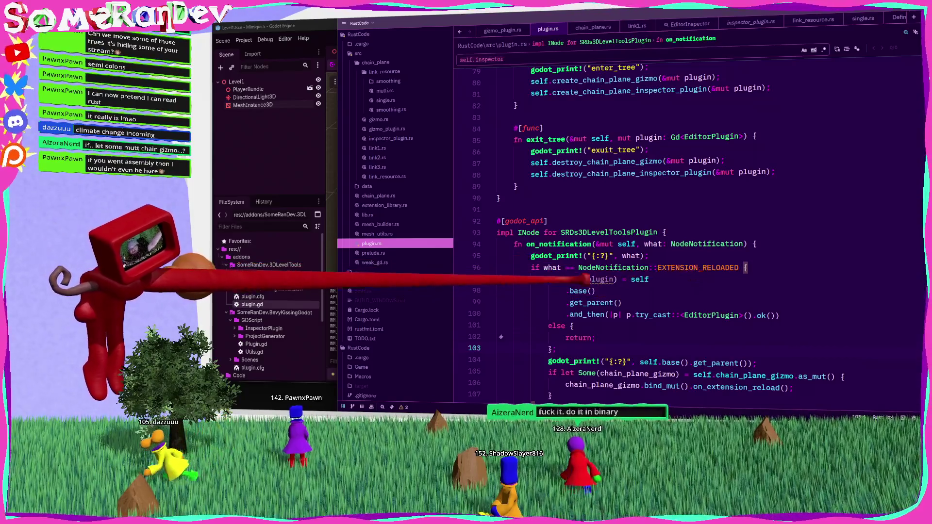
Review the get_parent/and_then/return let-else chain and select the unused plugin variable name.
{"action": "scroll", "coordinate": [680, 219], "scroll_direction": "down", "scroll_amount": 2}
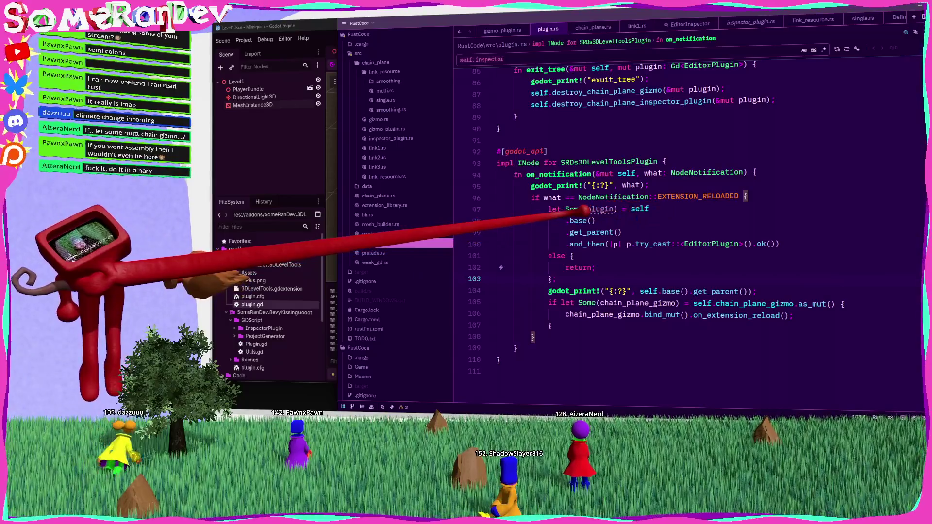
{"action": "left_click_drag", "start_coordinate": [580, 209], "coordinate": [567, 221]}
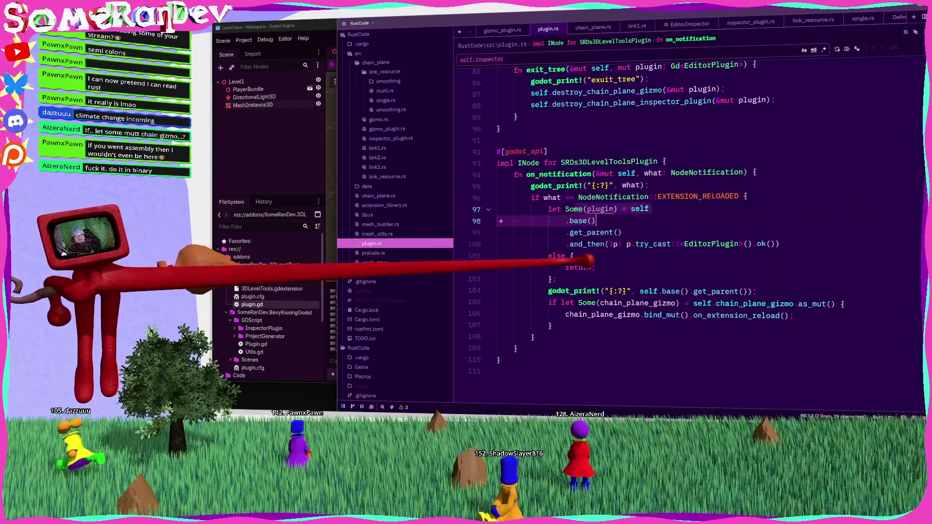
{"action": "left_click", "coordinate": [603, 232]}
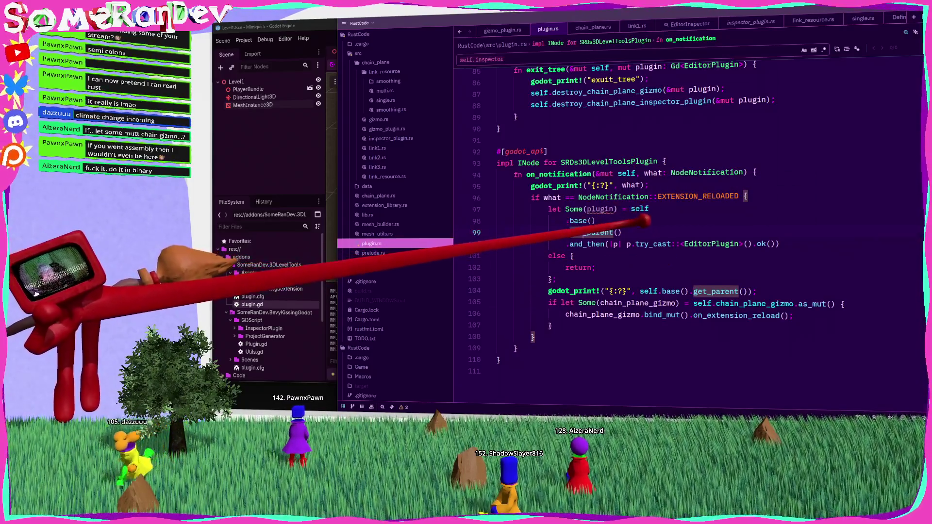
{"action": "left_click_drag", "start_coordinate": [623, 232], "coordinate": [641, 208]}
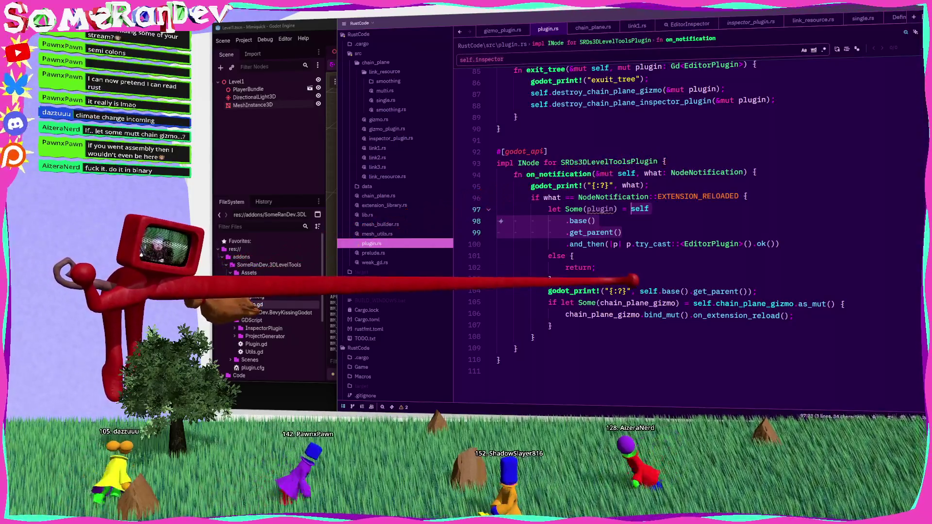
{"action": "double_click", "coordinate": [588, 244]}
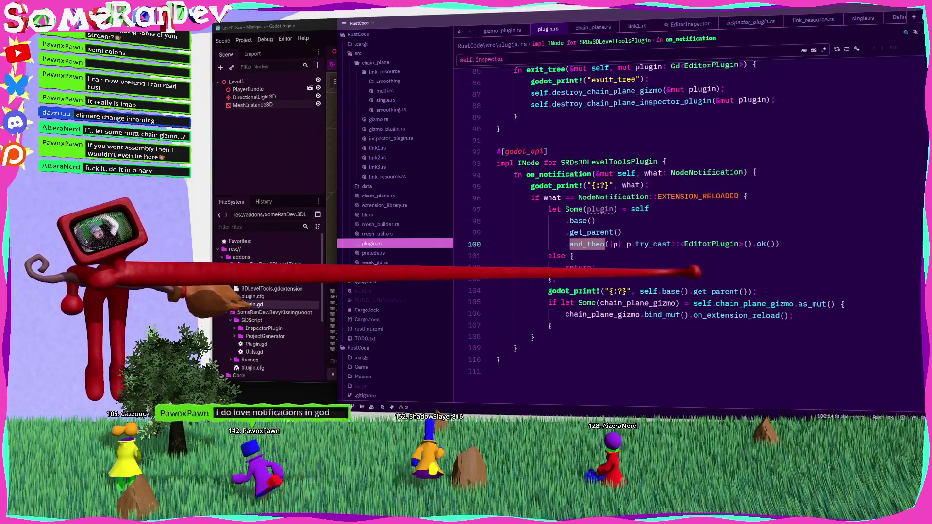
{"action": "double_click", "coordinate": [616, 245]}
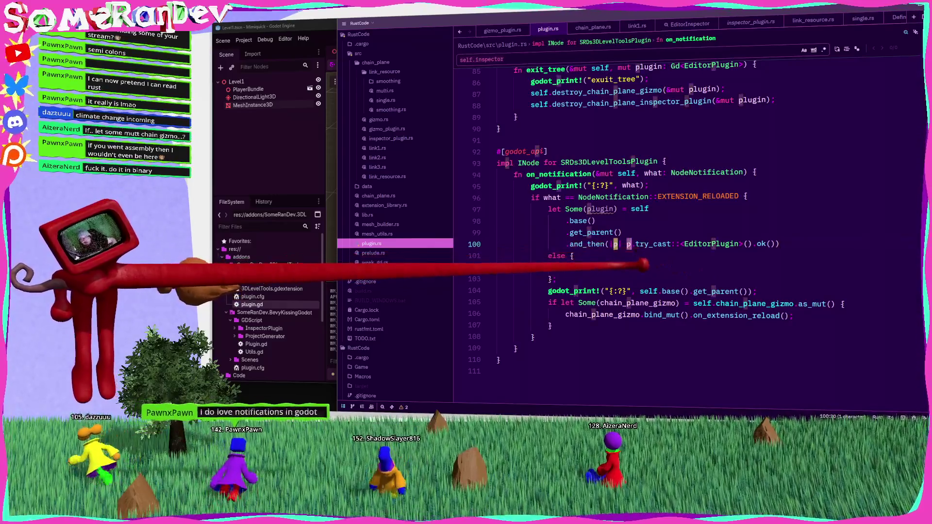
{"action": "left_click", "coordinate": [574, 255]}
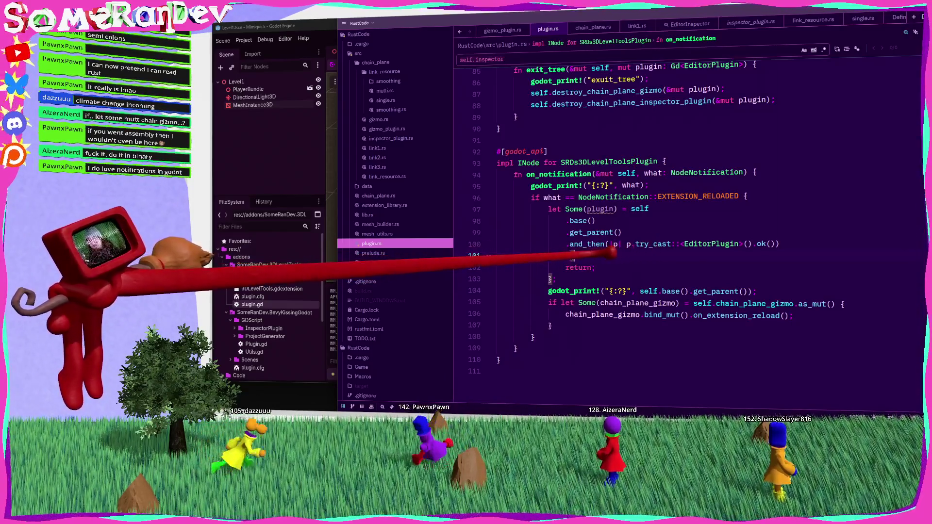
{"action": "double_click", "coordinate": [592, 233]}
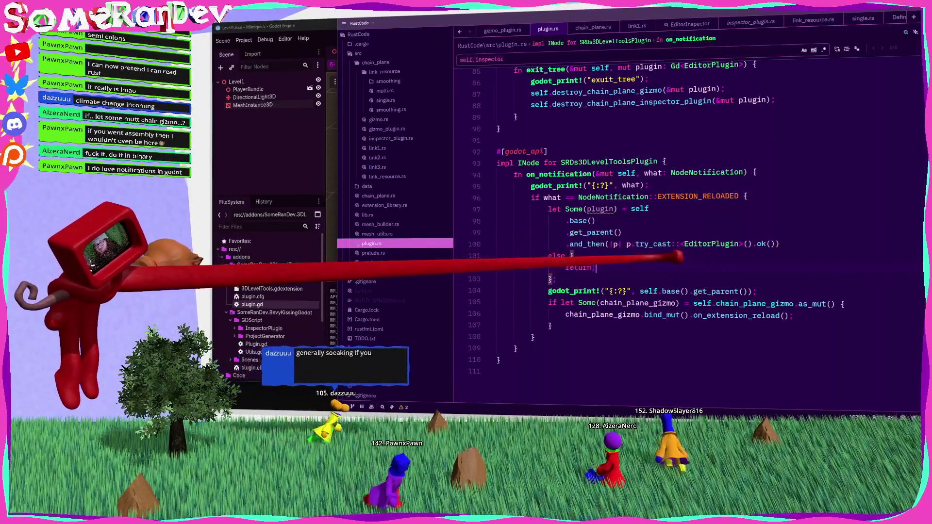
{"action": "left_click", "coordinate": [597, 268]}
{"action": "left_click", "coordinate": [622, 209]}
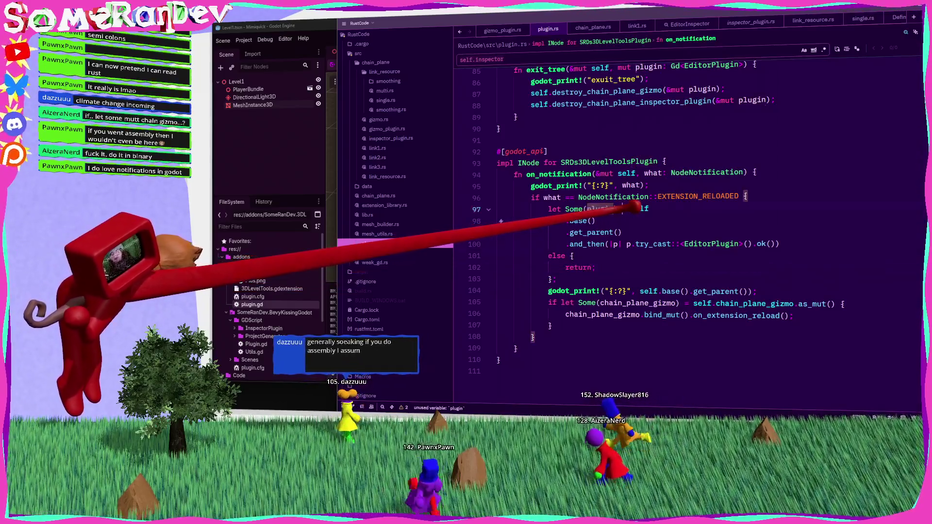
{"action": "double_click", "coordinate": [600, 209]}
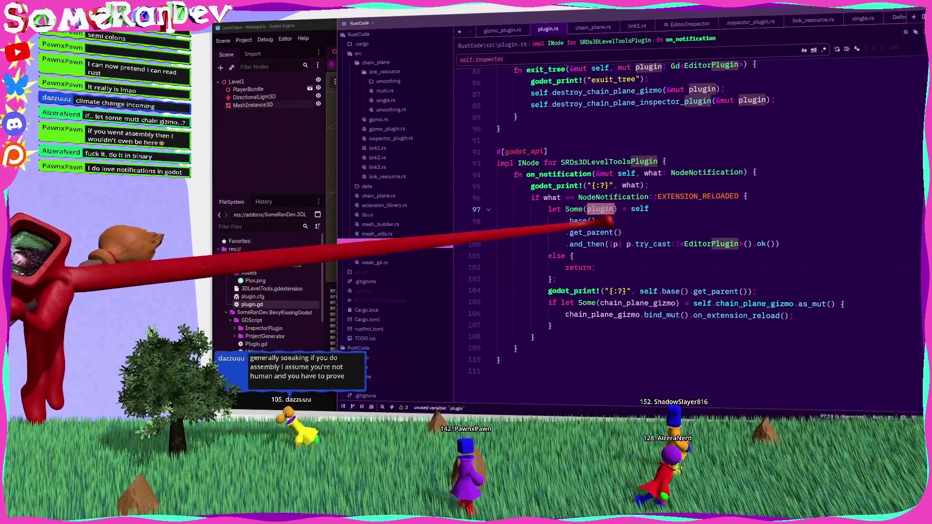
Add a plugin.bind_mut(). line after the let-else block and save plugin.rs.
{"action": "left_click_drag", "start_coordinate": [500, 291], "coordinate": [531, 244]}
{"action": "left_click", "coordinate": [557, 279]}
{"action": "key", "text": "Return"}
{"action": "key", "text": "Return"}
{"action": "key", "text": "Return"}
{"action": "key", "text": "Up"}
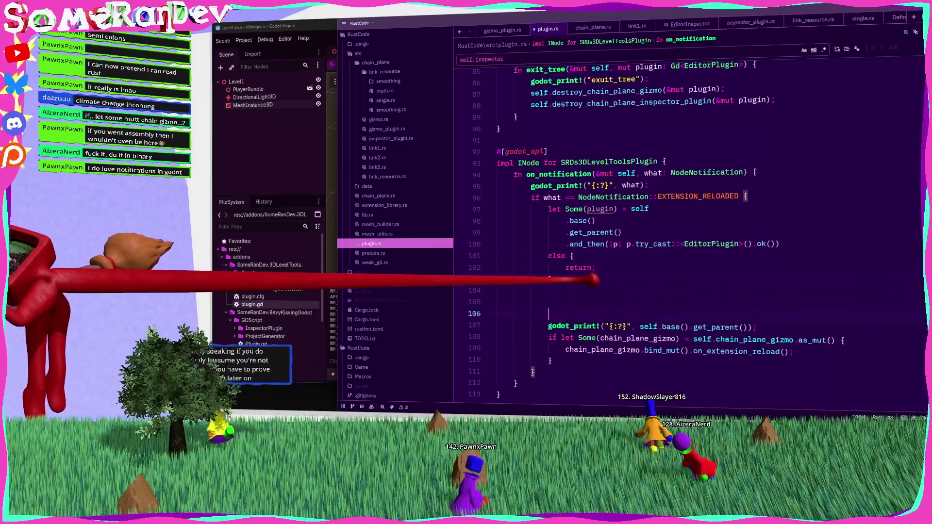
{"action": "type", "text": "plugin"}
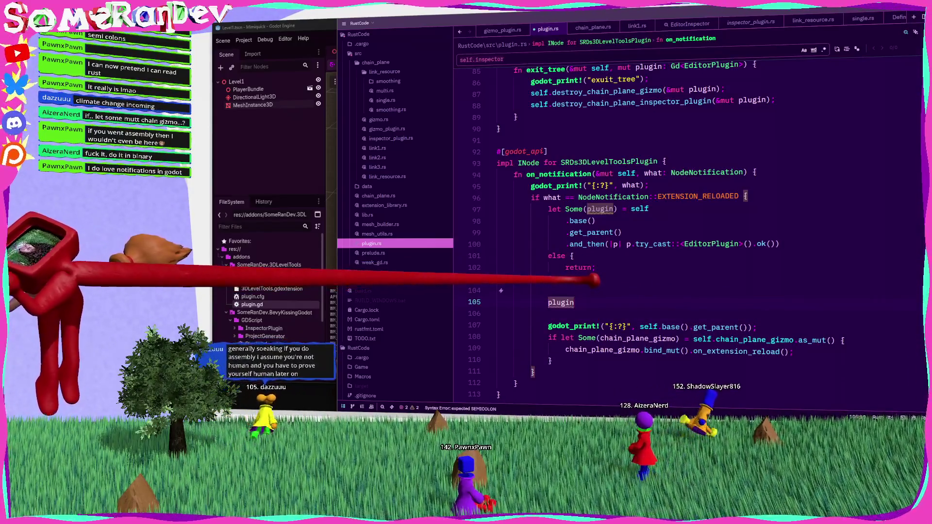
{"action": "type", "text": ".biund"}
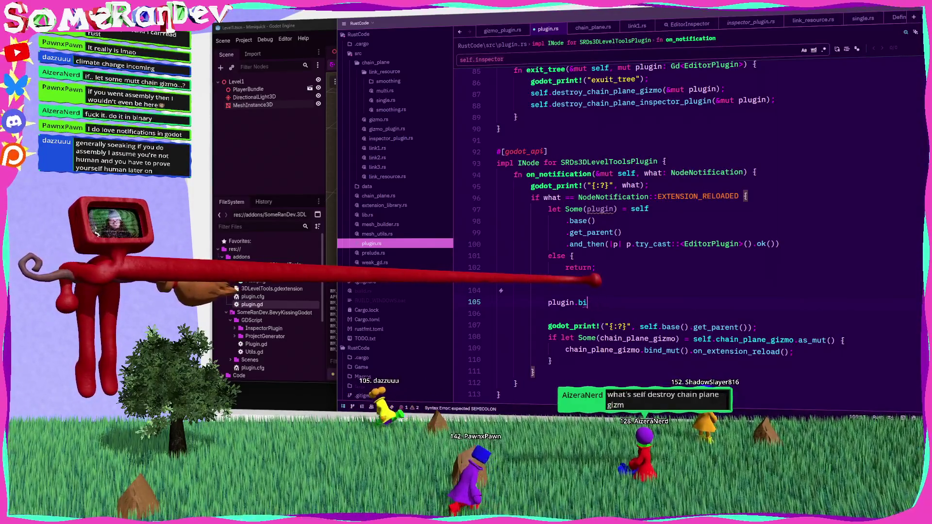
{"action": "type", "text": "nd_mut()."}
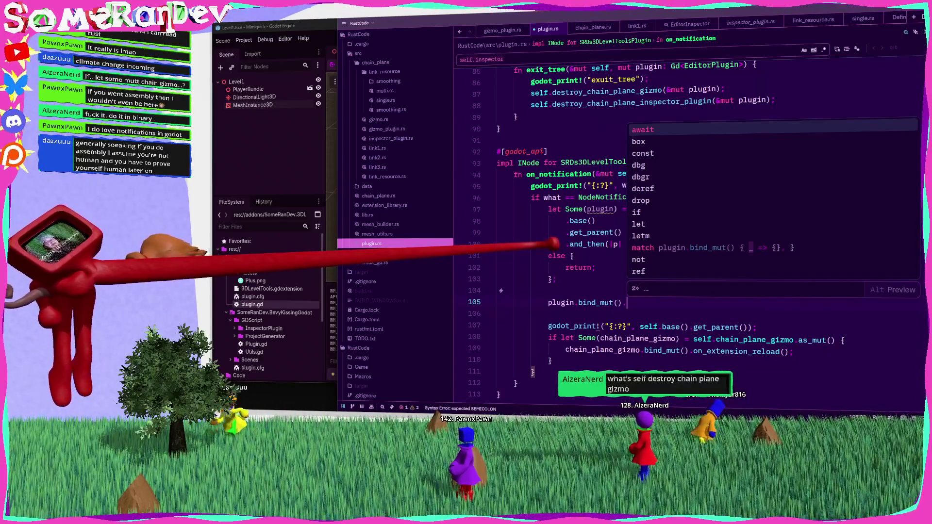
{"action": "left_click", "coordinate": [583, 290]}
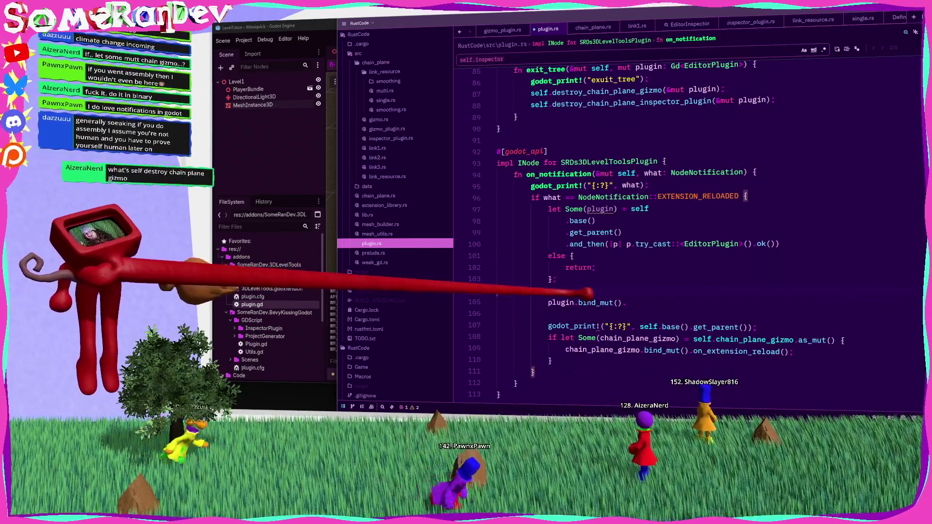
{"action": "left_click", "coordinate": [549, 314]}
{"action": "key", "text": "ctrl+s"}
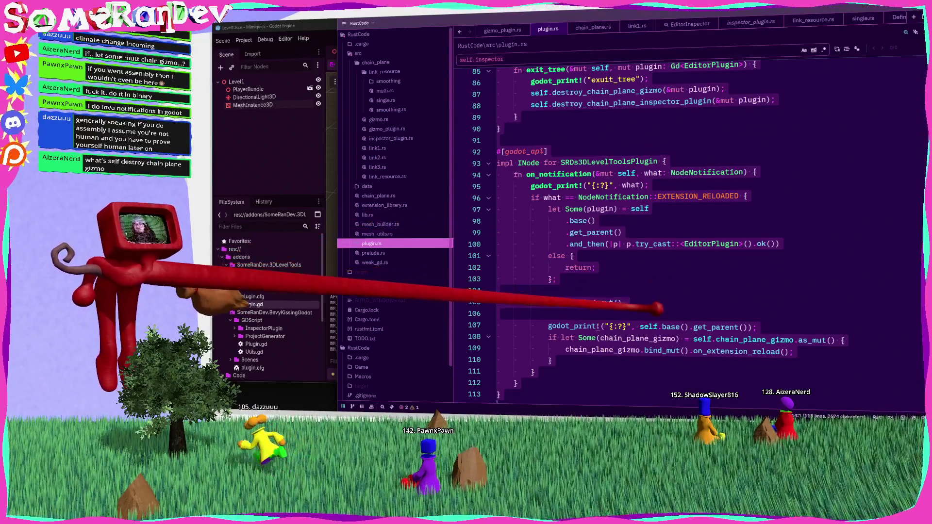
Rework the end of the plugin call on line 105, checking on_extension_reload and plugin's type.
{"action": "left_click", "coordinate": [627, 302]}
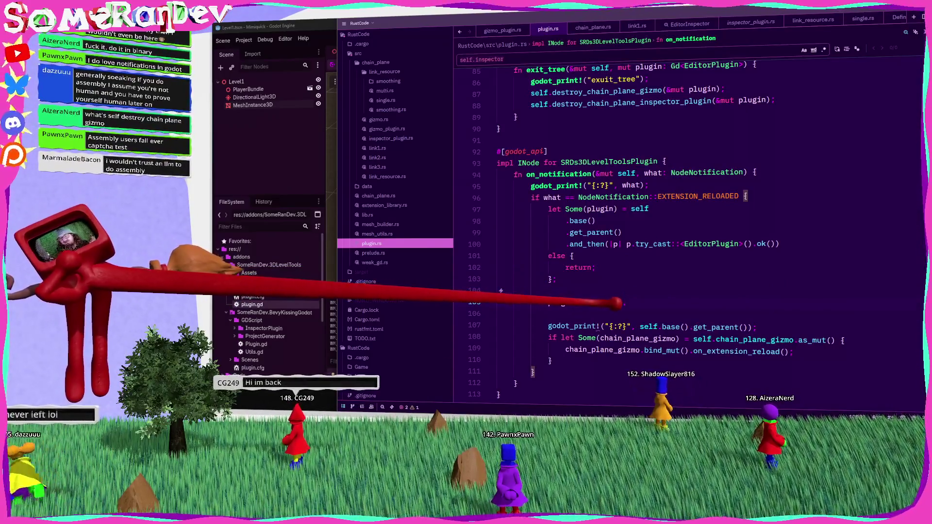
{"action": "key", "text": "BackSpace"}
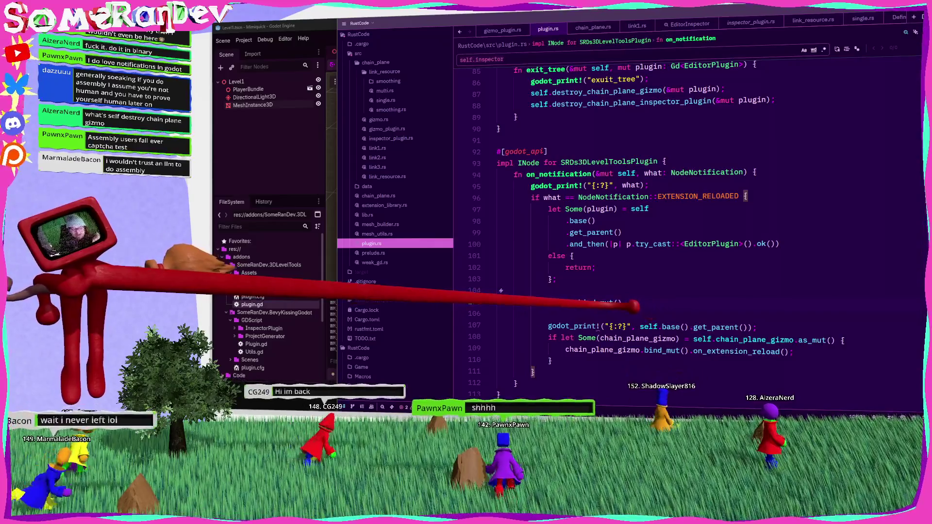
{"action": "type", "text": ".o"}
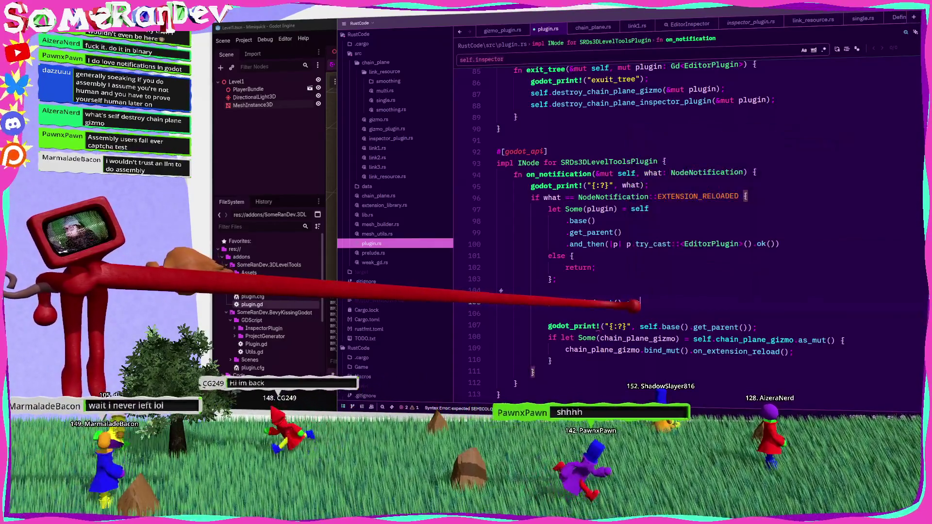
{"action": "key", "text": "BackSpace"}
{"action": "key", "text": "BackSpace"}
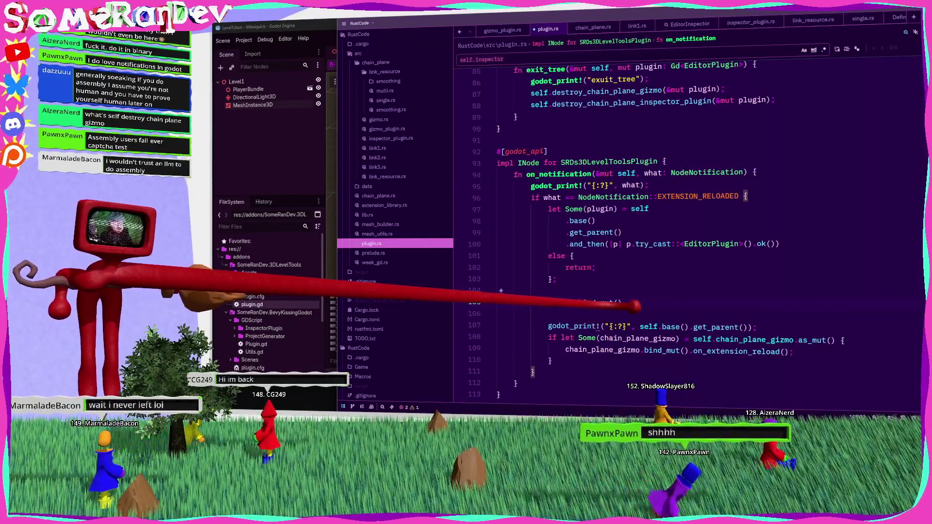
{"action": "type", "text": "."}
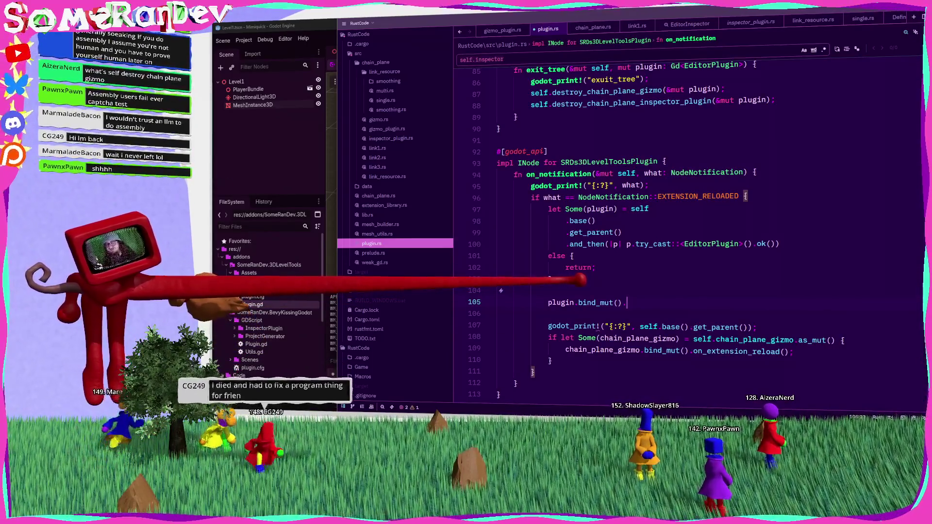
{"action": "left_click", "coordinate": [739, 350]}
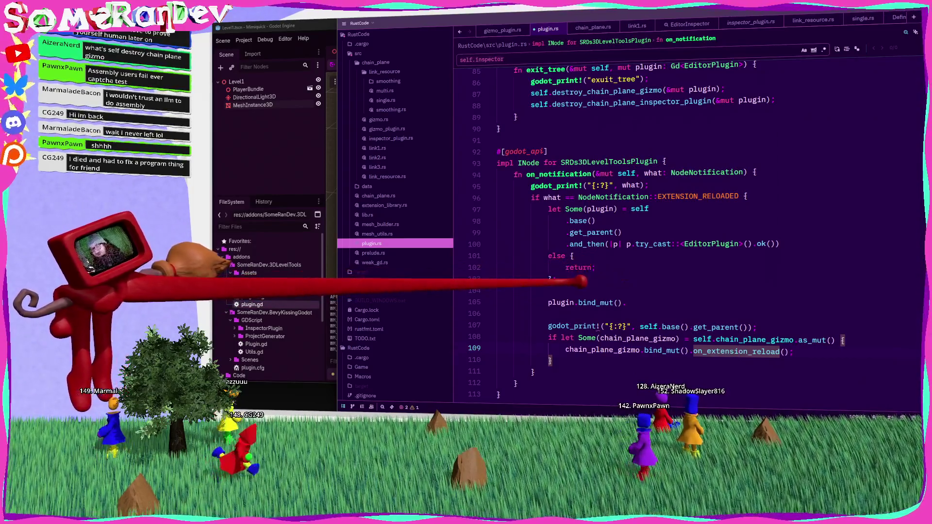
{"action": "left_click", "coordinate": [563, 290]}
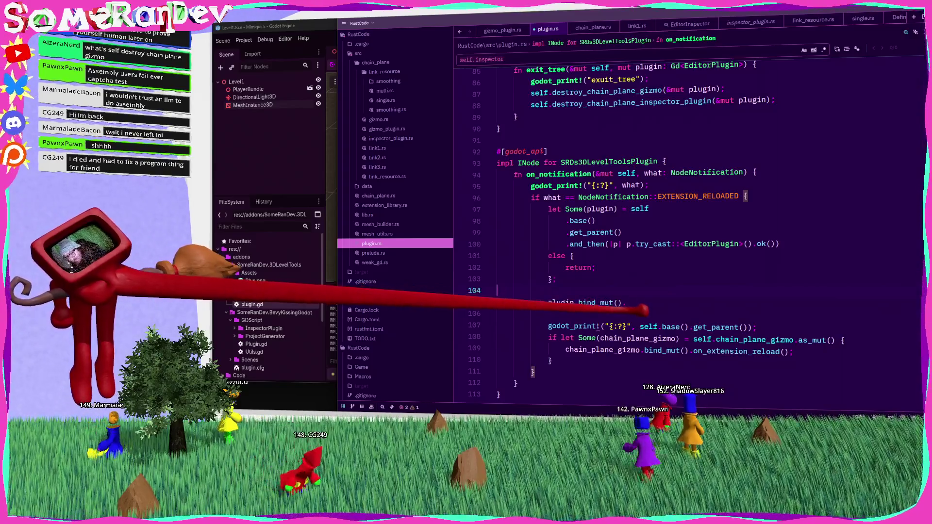
{"action": "left_click_drag", "start_coordinate": [613, 303], "coordinate": [622, 302]}
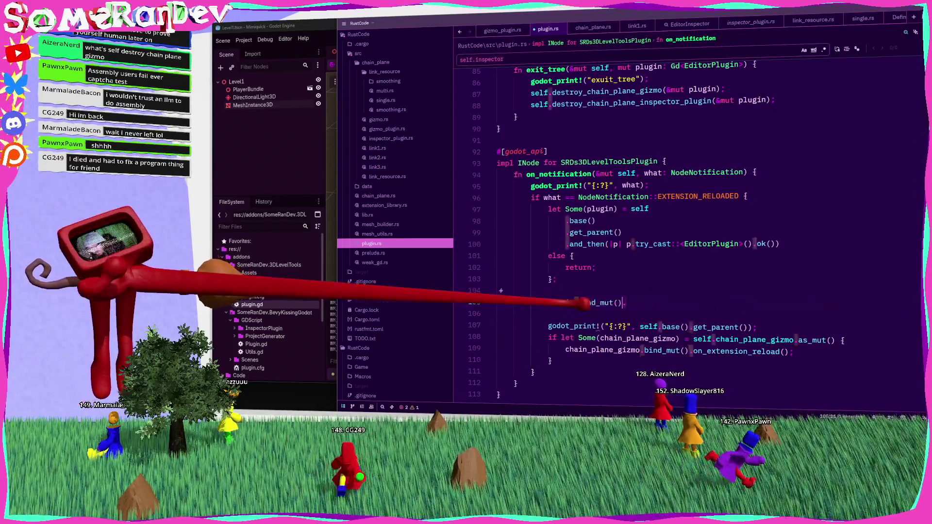
{"action": "type", "text": "."}
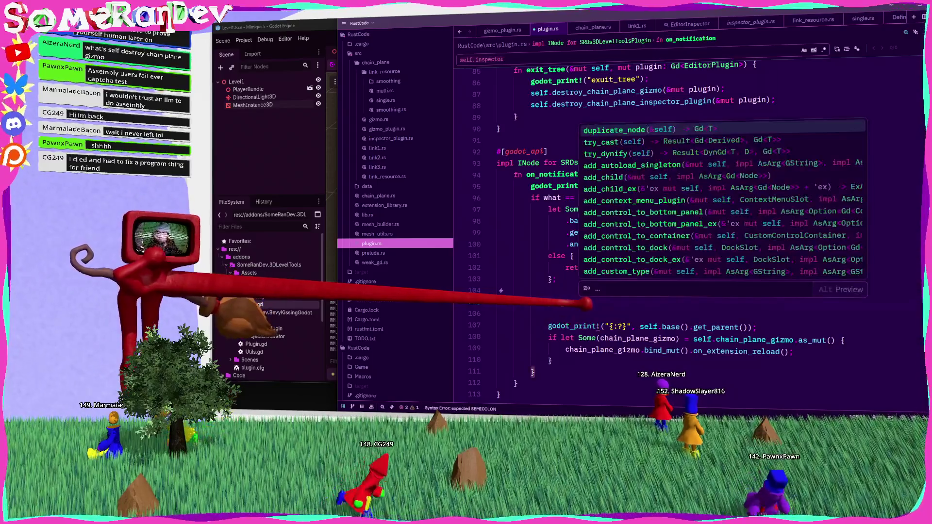
{"action": "key", "text": "Escape"}
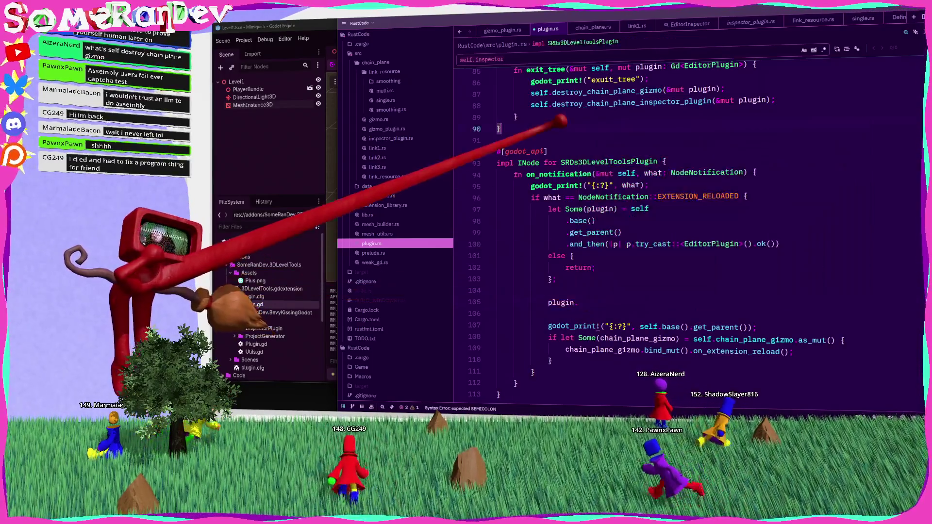
Review the create_chain_plane_gizmo definition in gizmo_plugin.rs, then return to plugin.rs.
{"action": "scroll", "coordinate": [607, 218], "scroll_direction": "up", "scroll_amount": 15}
{"action": "left_click", "coordinate": [624, 156], "text": "ctrl"}
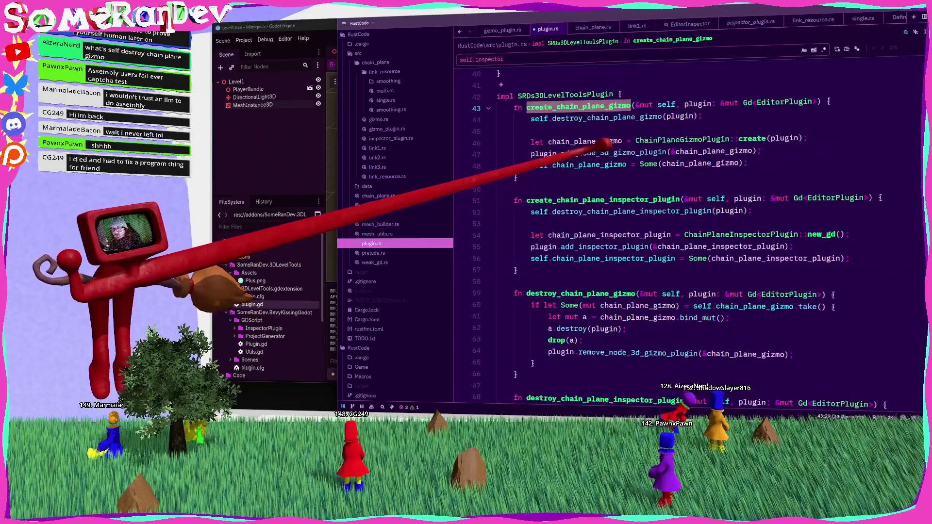
{"action": "left_click", "coordinate": [503, 29]}
{"action": "scroll", "coordinate": [551, 292], "scroll_direction": "down", "scroll_amount": 10}
{"action": "scroll", "coordinate": [607, 308], "scroll_direction": "down", "scroll_amount": 11}
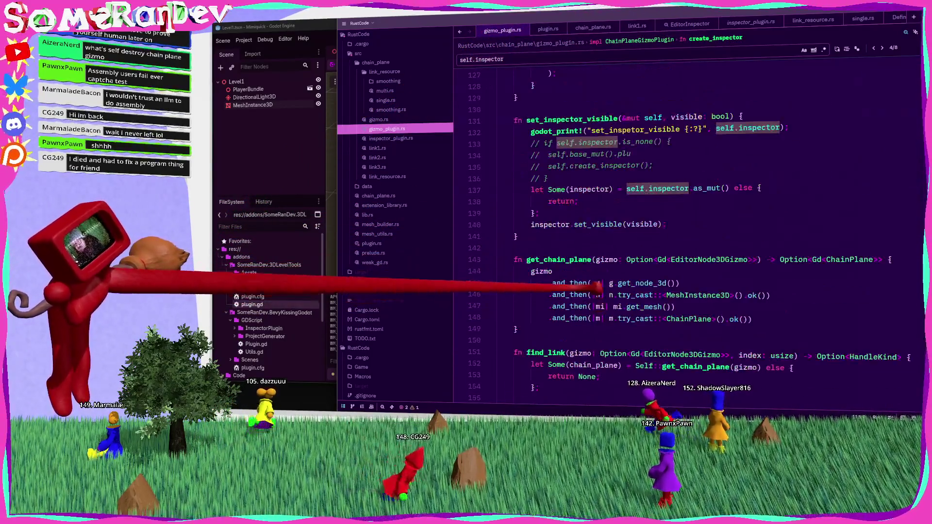
{"action": "left_click", "coordinate": [384, 243]}
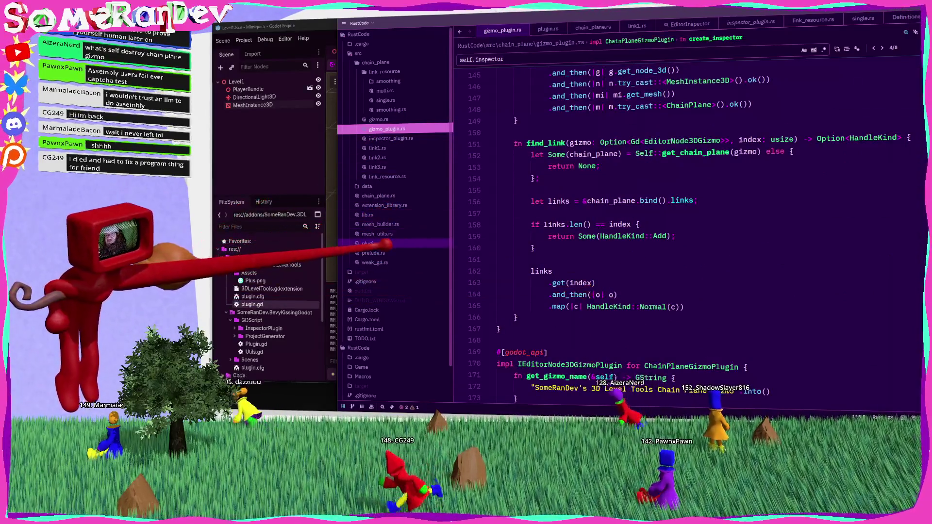
{"action": "scroll", "coordinate": [568, 238], "scroll_direction": "down", "scroll_amount": 5}
{"action": "scroll", "coordinate": [631, 204], "scroll_direction": "up", "scroll_amount": 1}
Change line 105 to plugin.gizmo and switch back to the Godot editor.
{"action": "type", "text": "plugin.getg"}
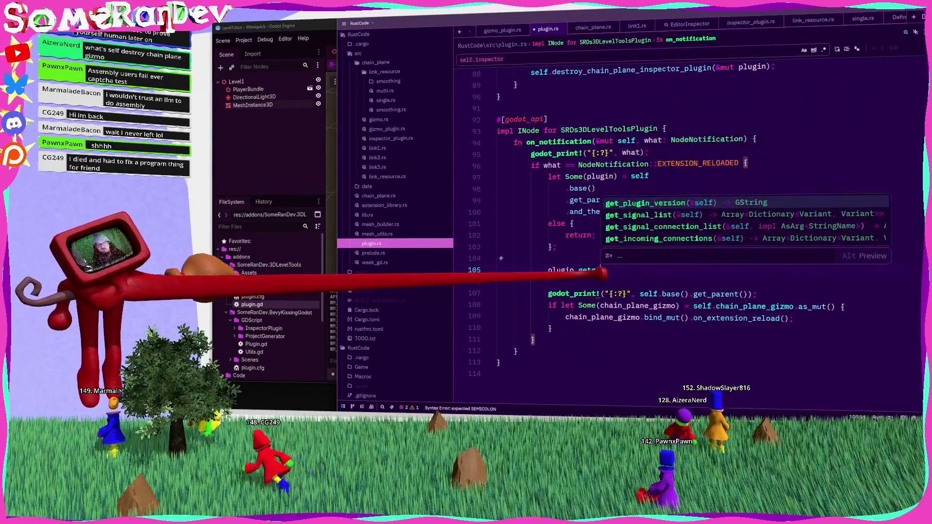
{"action": "key", "text": "Escape"}
{"action": "key", "text": "BackSpace"}
{"action": "key", "text": "BackSpace"}
{"action": "key", "text": "BackSpace"}
{"action": "type", "text": "gizmo"}
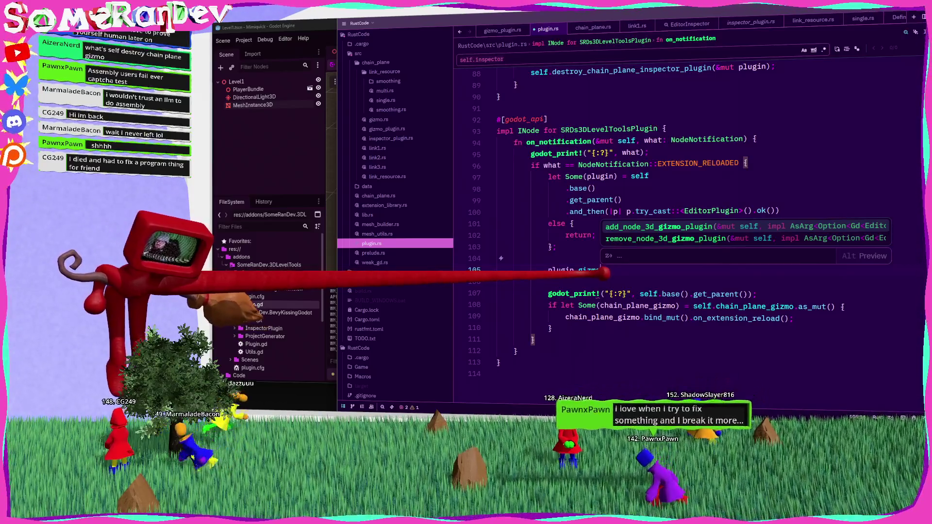
{"action": "key", "text": "Escape"}
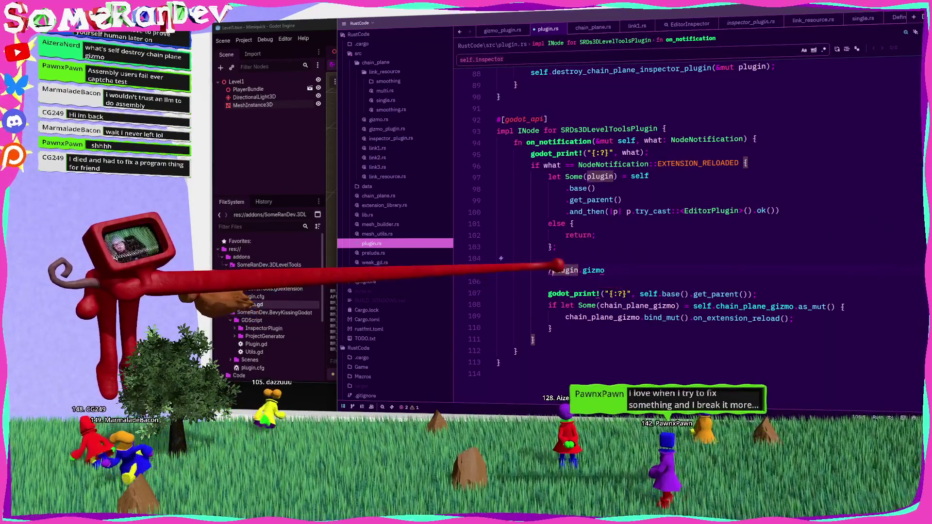
{"action": "key", "text": "alt+Tab"}
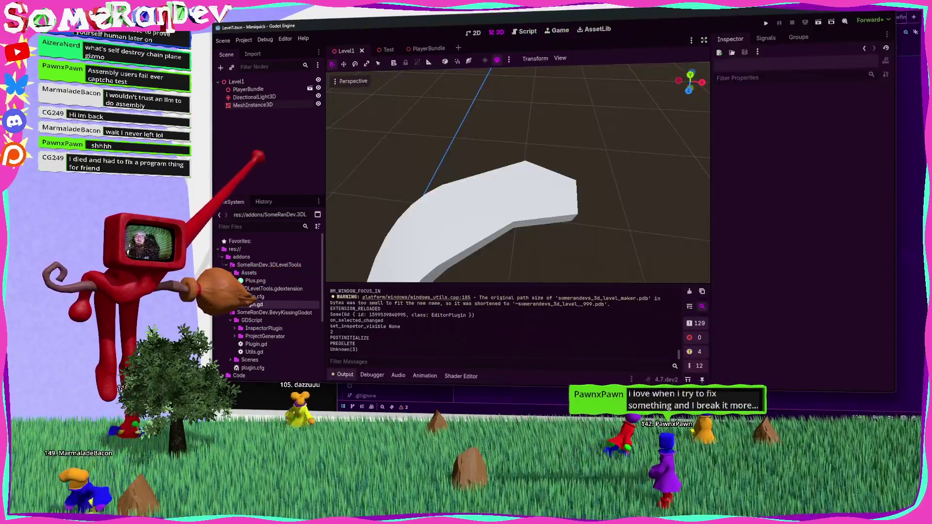
Close the viewport gizmo options and reselect MeshInstance3D to confirm its chain handles, then return to Zed.
{"action": "left_click", "coordinate": [351, 81]}
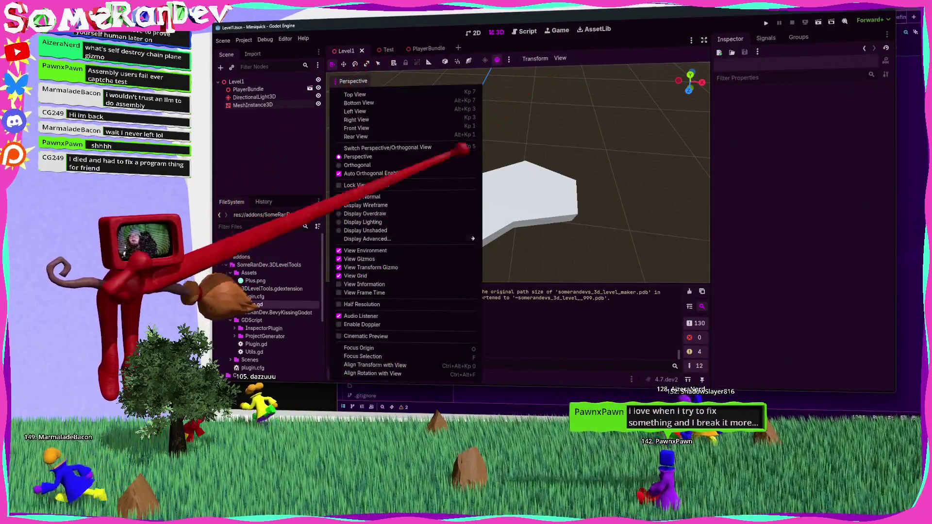
{"action": "left_click", "coordinate": [560, 58]}
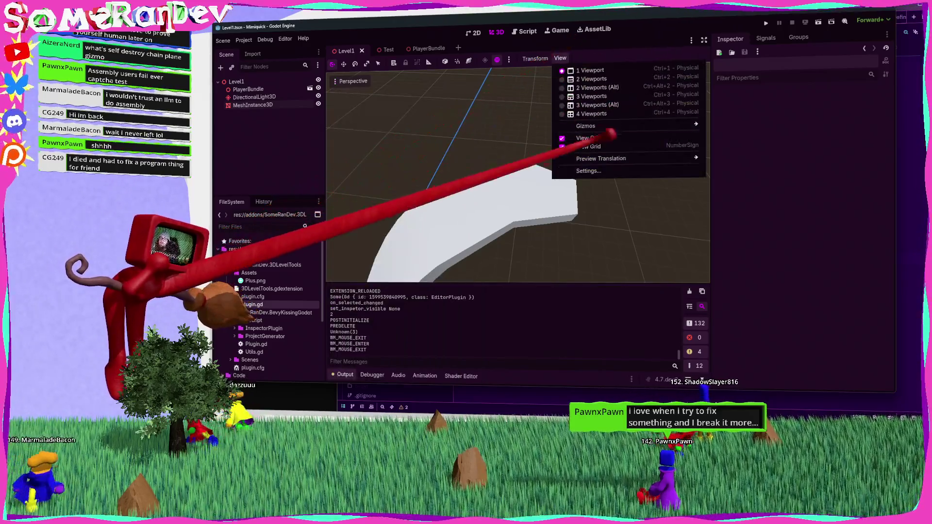
{"action": "mouse_move", "coordinate": [689, 126]}
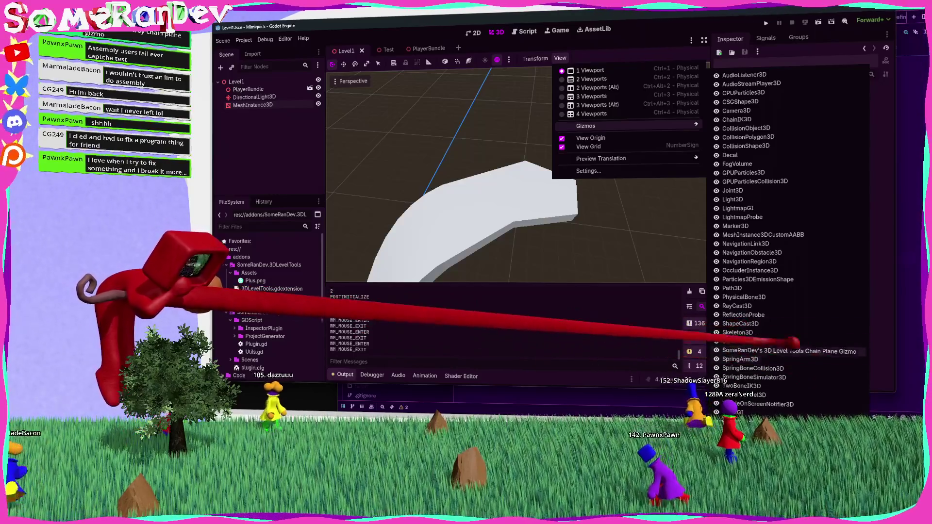
{"action": "left_click", "coordinate": [541, 334]}
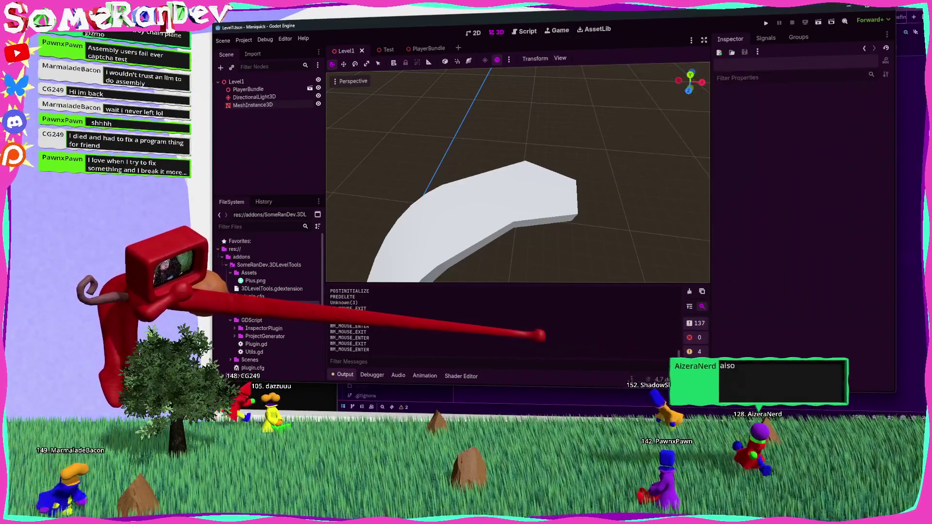
{"action": "left_click", "coordinate": [262, 97]}
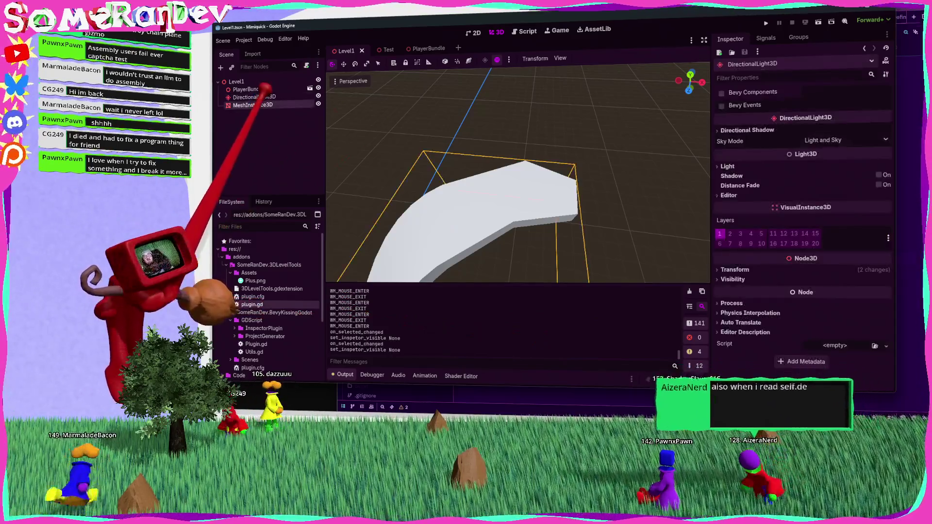
{"action": "left_click", "coordinate": [263, 105]}
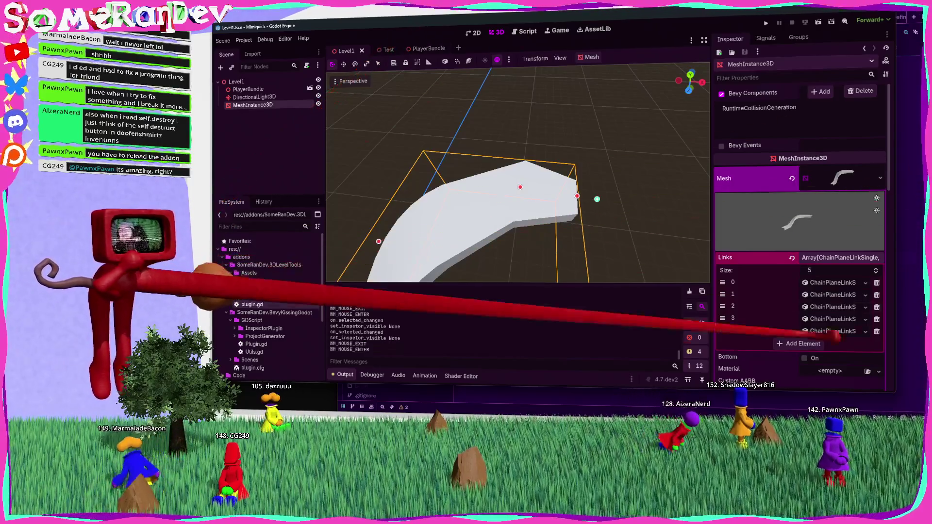
{"action": "key", "text": "alt+Tab"}
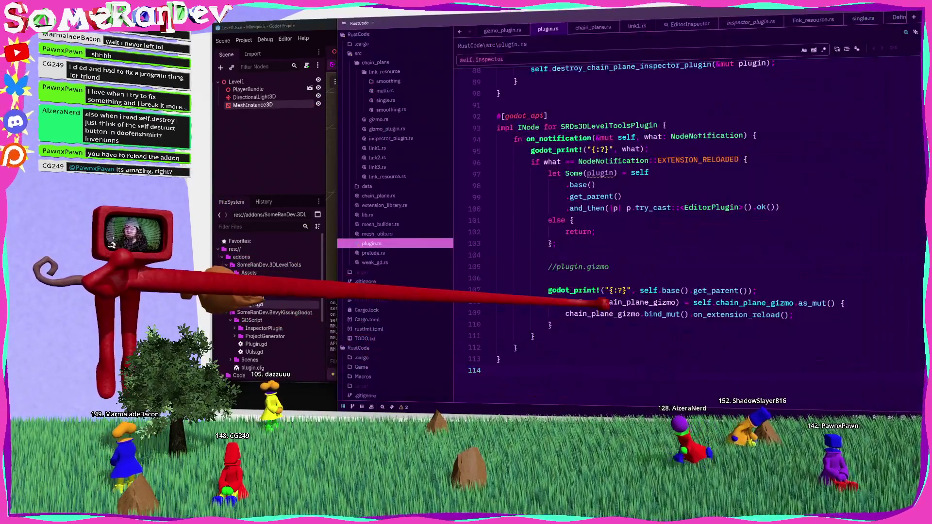
{"action": "scroll", "coordinate": [631, 291], "scroll_direction": "up", "scroll_amount": 6}
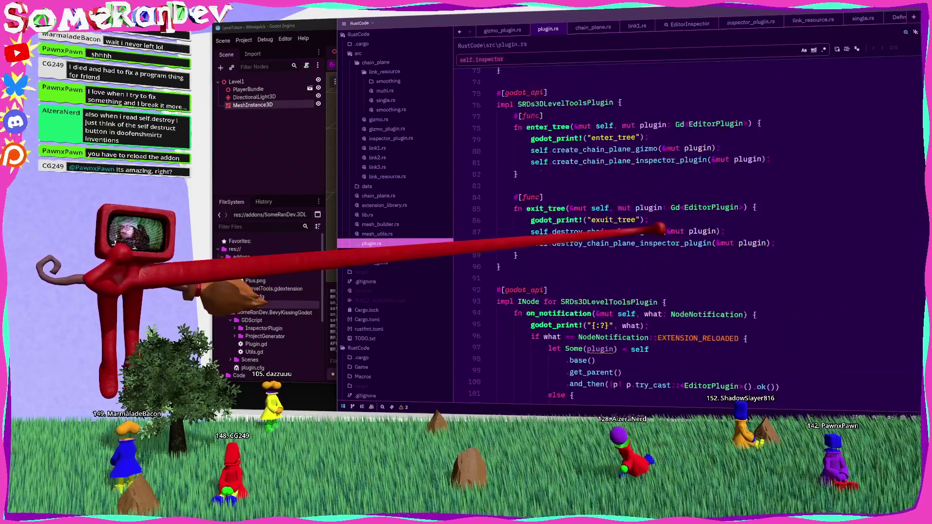
{"action": "mouse_move", "coordinate": [631, 279]}
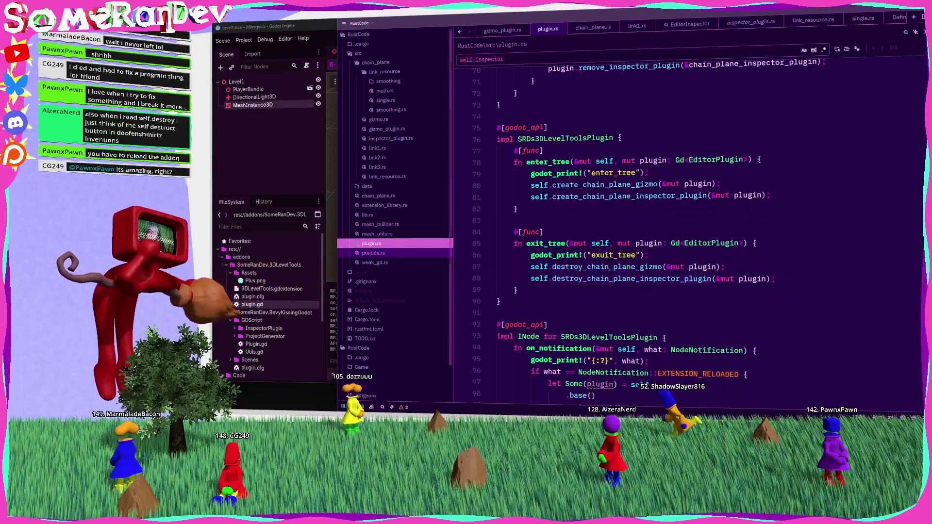
{"action": "left_click", "coordinate": [548, 313]}
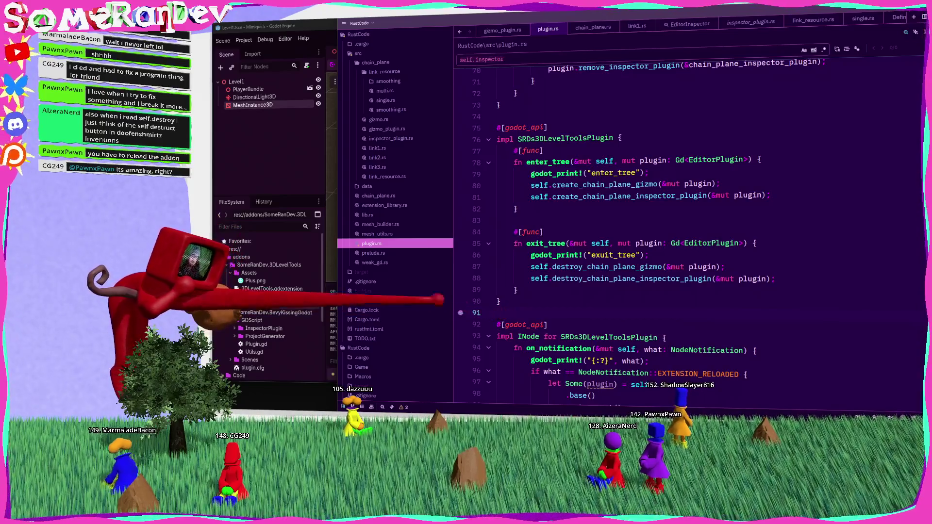
{"action": "left_click", "coordinate": [238, 22]}
Review the installed plugins in Project Settings > Plugins and close the dialog.
{"action": "left_click", "coordinate": [243, 40]}
{"action": "left_click", "coordinate": [264, 52]}
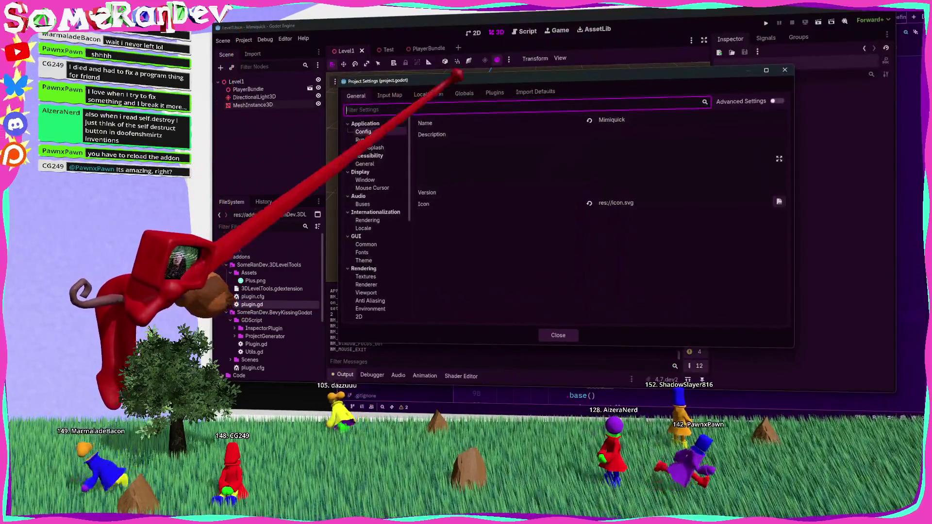
{"action": "left_click", "coordinate": [494, 92]}
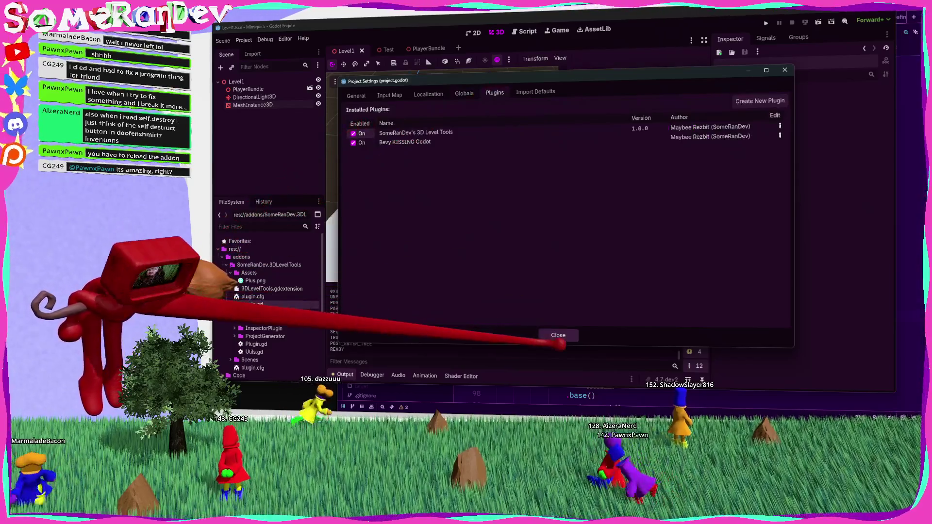
{"action": "left_click", "coordinate": [559, 335]}
Reselect MeshInstance3D, then DirectionalLight3D, and bring up the Test scene.
{"action": "left_click", "coordinate": [253, 105]}
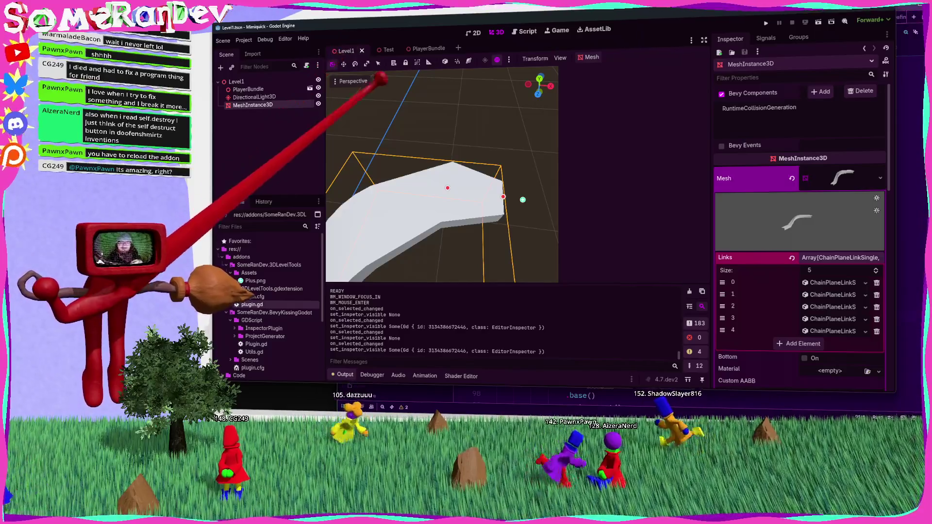
{"action": "left_click", "coordinate": [257, 96]}
{"action": "left_click", "coordinate": [389, 50]}
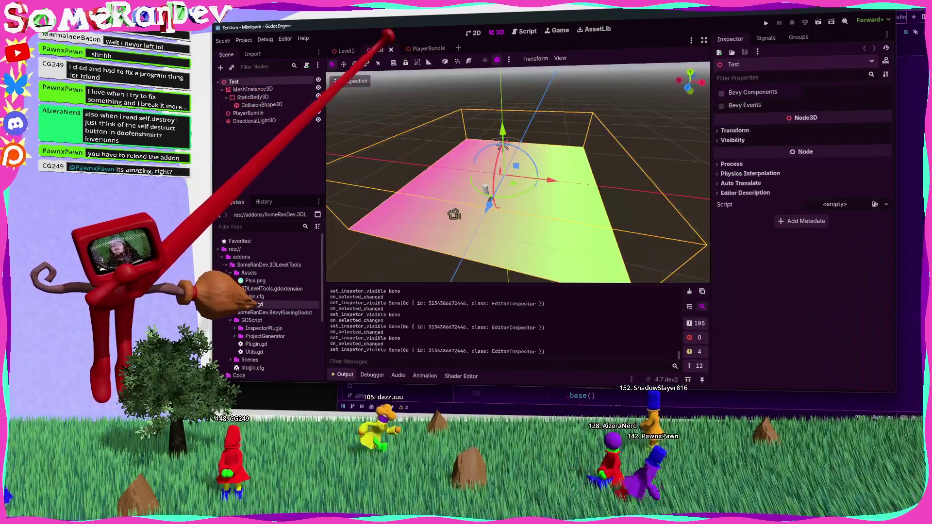
Return to Level1 and select the curved MeshInstance3D to show its 5-link Links array.
{"action": "left_click", "coordinate": [346, 51]}
{"action": "left_click", "coordinate": [253, 97]}
{"action": "left_click", "coordinate": [254, 104]}
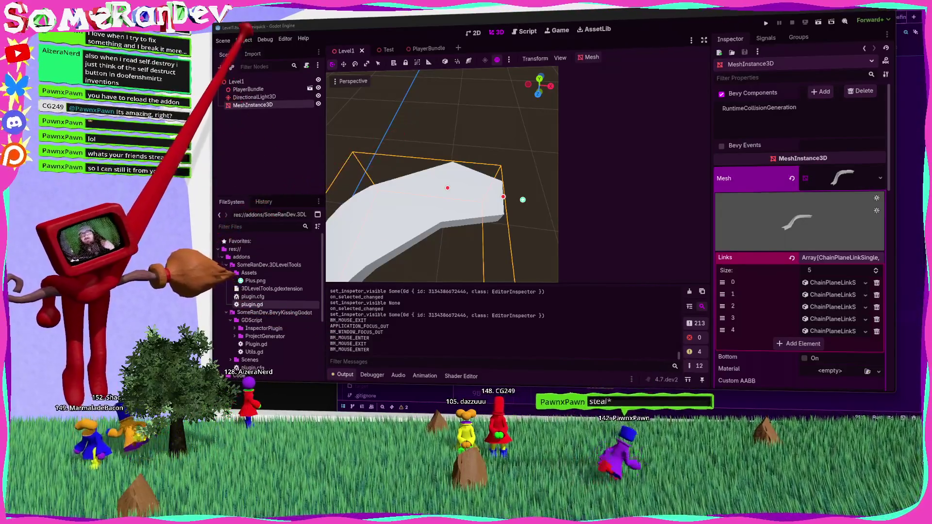
{"action": "left_click", "coordinate": [243, 40]}
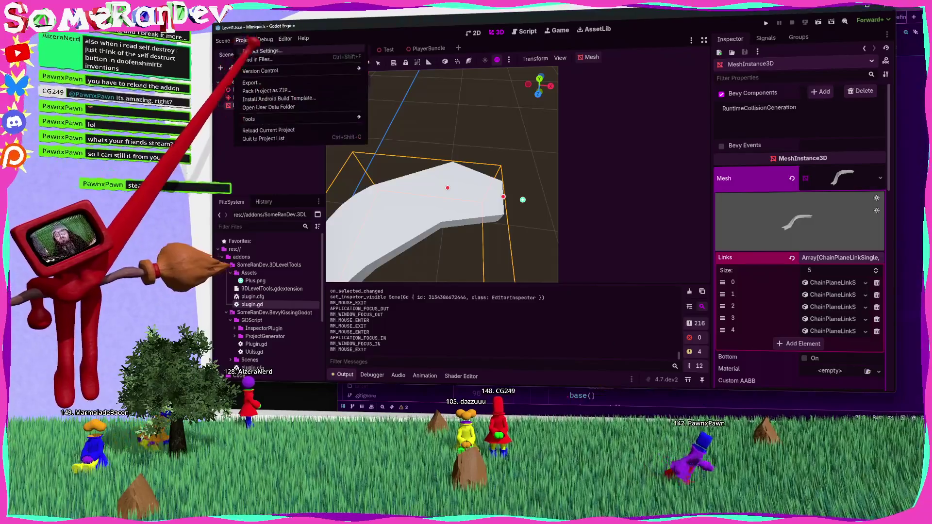
{"action": "left_click", "coordinate": [263, 51]}
{"action": "left_click", "coordinate": [495, 92]}
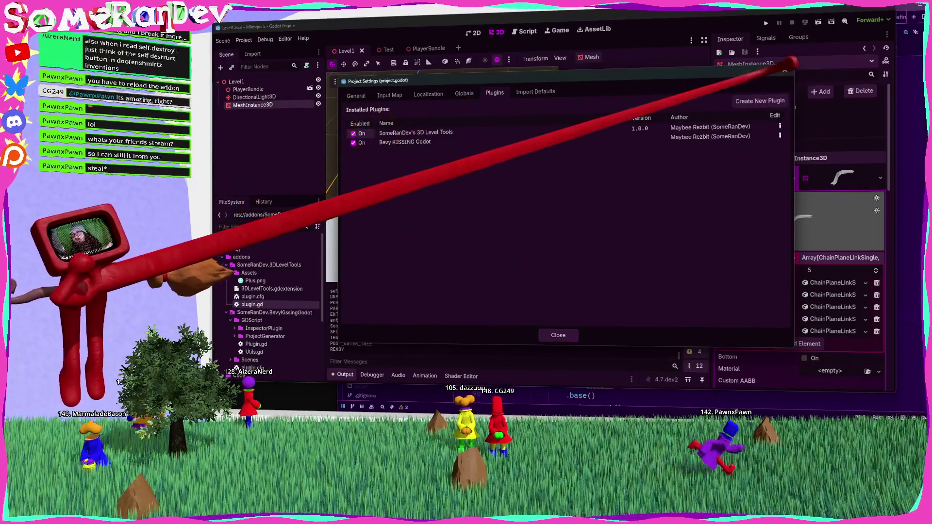
{"action": "left_click", "coordinate": [785, 69]}
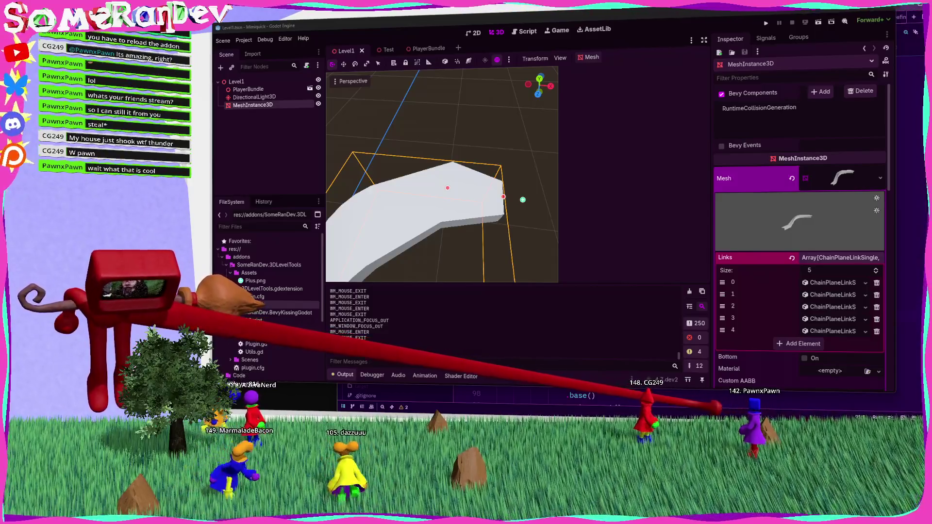
Delete the impl INode notification block from plugin.rs.
{"action": "key", "text": "alt+Tab"}
{"action": "scroll", "coordinate": [680, 219], "scroll_direction": "down", "scroll_amount": 6}
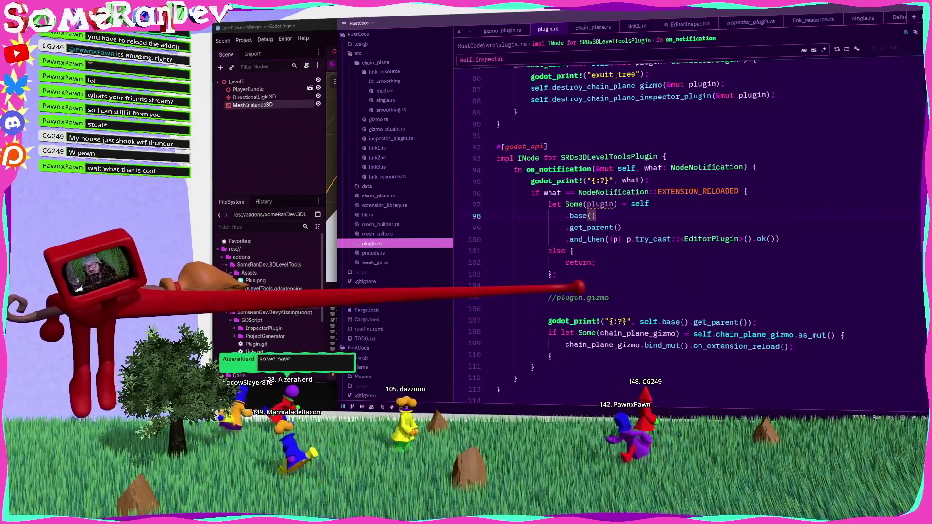
{"action": "left_click_drag", "start_coordinate": [497, 310], "coordinate": [497, 333]}
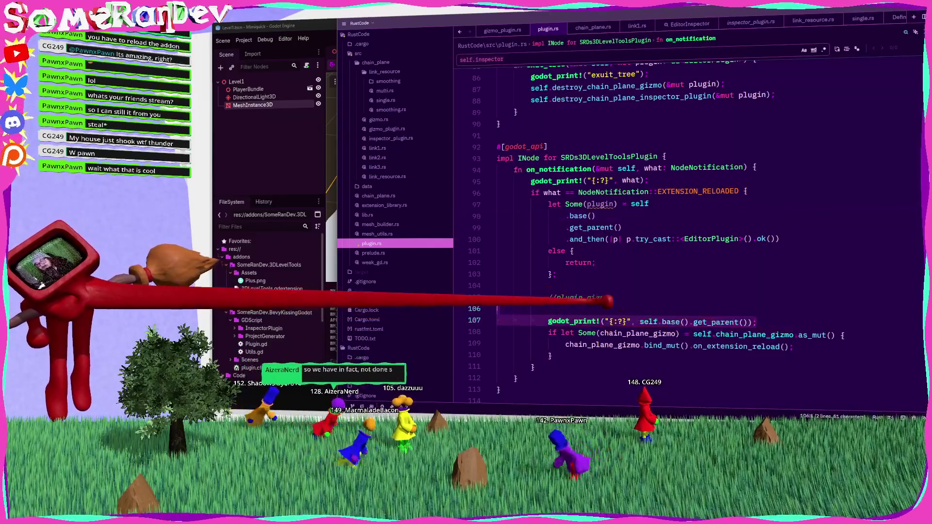
{"action": "left_click", "coordinate": [517, 378]}
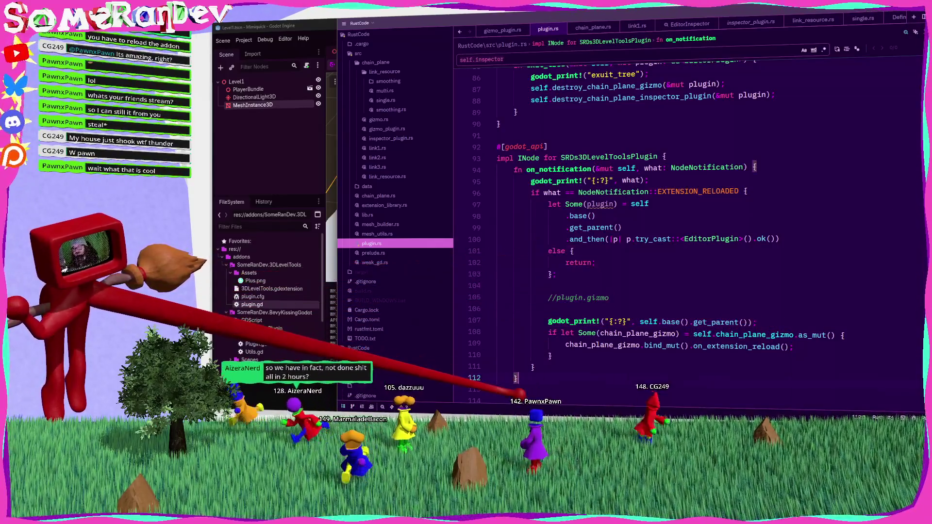
{"action": "scroll", "coordinate": [519, 393], "scroll_direction": "up", "scroll_amount": 2}
{"action": "left_click", "coordinate": [496, 212], "text": "shift"}
{"action": "key", "text": "Delete"}
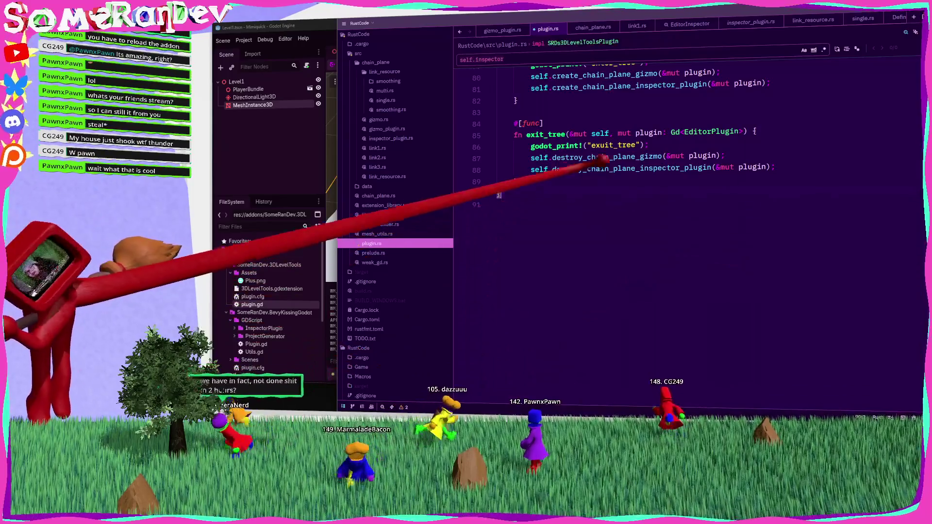
Remove the exit_tree godot_print! debug line and save plugin.rs.
{"action": "left_click", "coordinate": [758, 132]}
{"action": "left_click", "coordinate": [649, 145], "text": "shift"}
{"action": "key", "text": "Delete"}
{"action": "scroll", "coordinate": [594, 172], "scroll_direction": "up", "scroll_amount": 5}
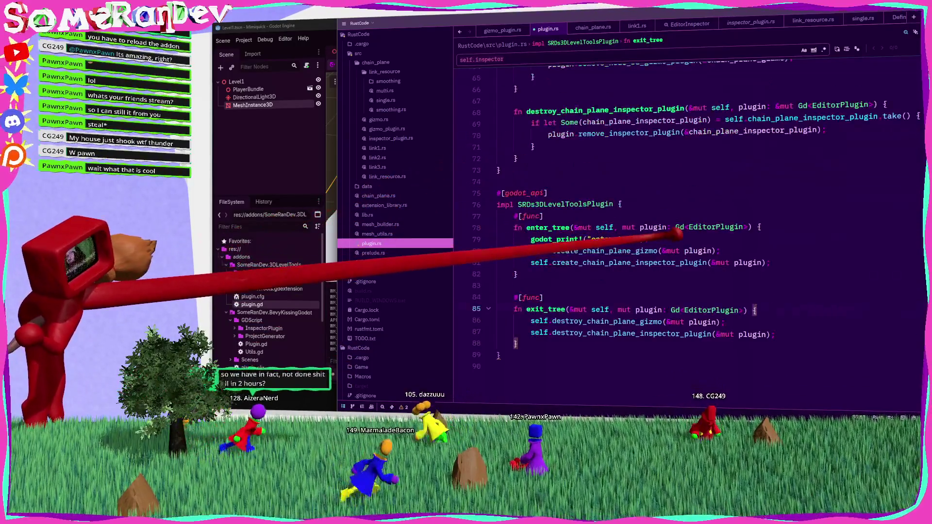
{"action": "scroll", "coordinate": [632, 238], "scroll_direction": "up", "scroll_amount": 8}
{"action": "left_click", "coordinate": [592, 276]}
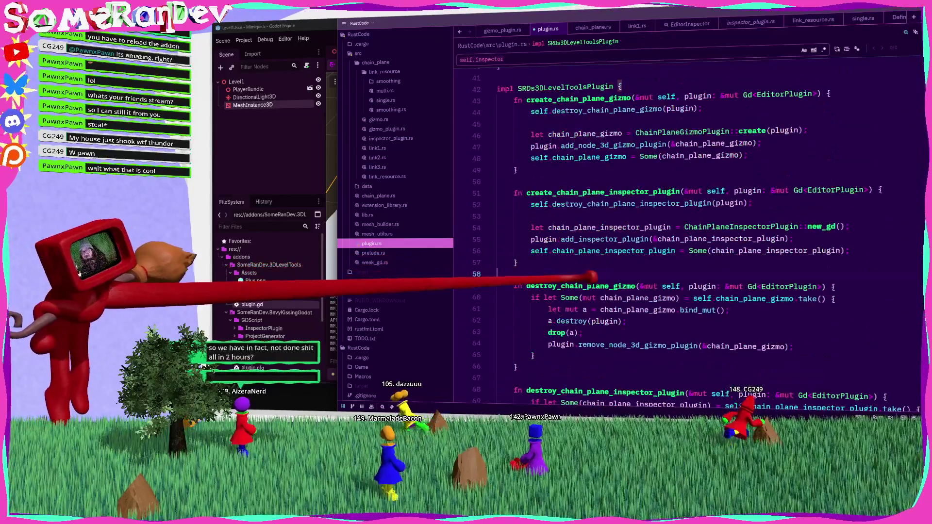
{"action": "key", "text": "ctrl+s"}
Delete the notify import line and save so the imports are reformatted.
{"action": "scroll", "coordinate": [534, 252], "scroll_direction": "up", "scroll_amount": 4}
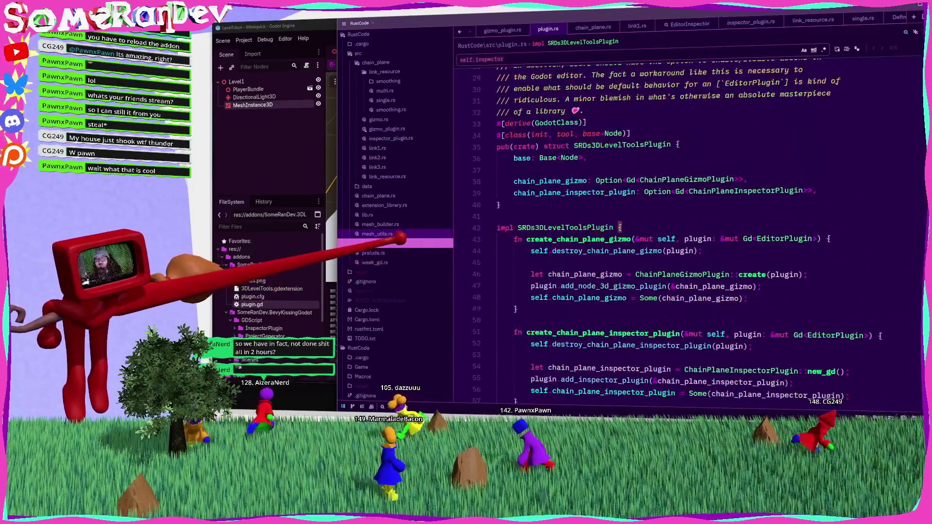
{"action": "scroll", "coordinate": [582, 233], "scroll_direction": "up", "scroll_amount": 9}
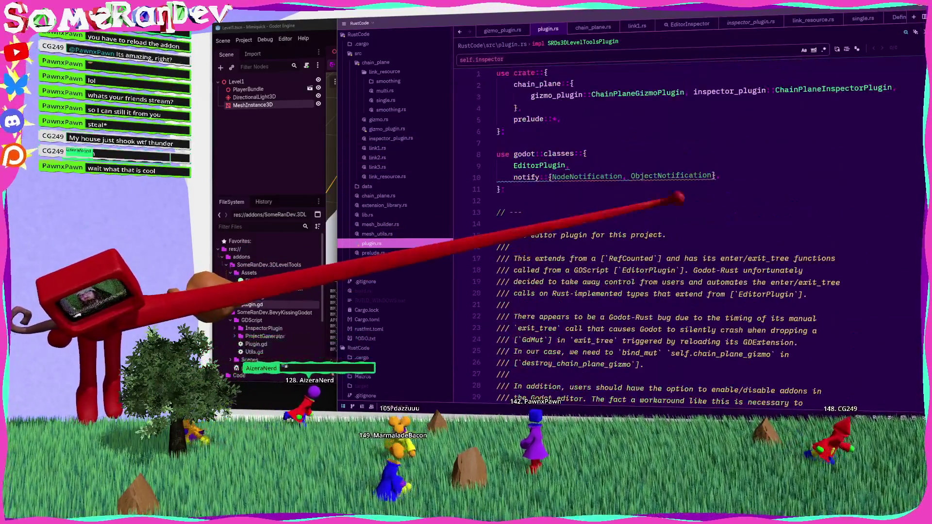
{"action": "triple_click", "coordinate": [504, 177]}
{"action": "key", "text": "BackSpace"}
{"action": "key", "text": "ctrl+s"}
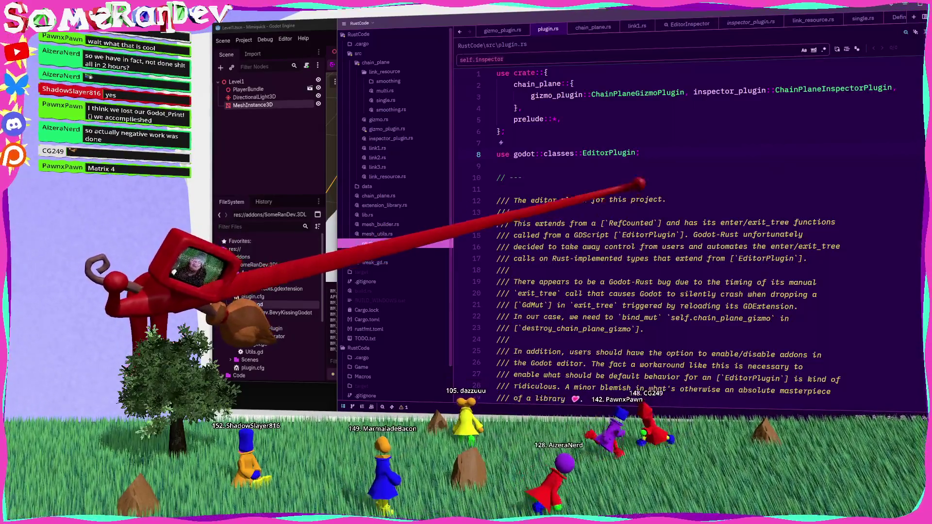
Open gizmo_plugin.rs and search the src folder for godot_print! debug calls.
{"action": "scroll", "coordinate": [680, 233], "scroll_direction": "down", "scroll_amount": 8}
{"action": "scroll", "coordinate": [559, 199], "scroll_direction": "down", "scroll_amount": 17}
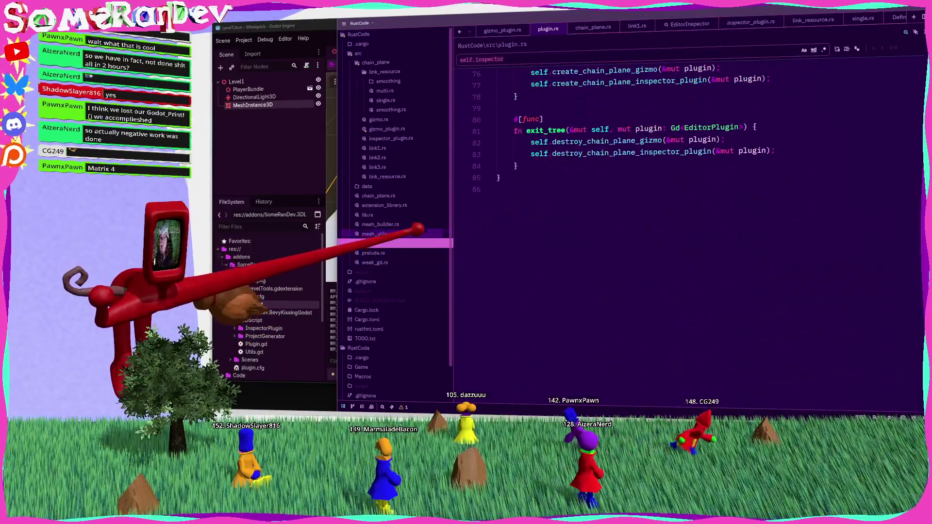
{"action": "left_click", "coordinate": [388, 128]}
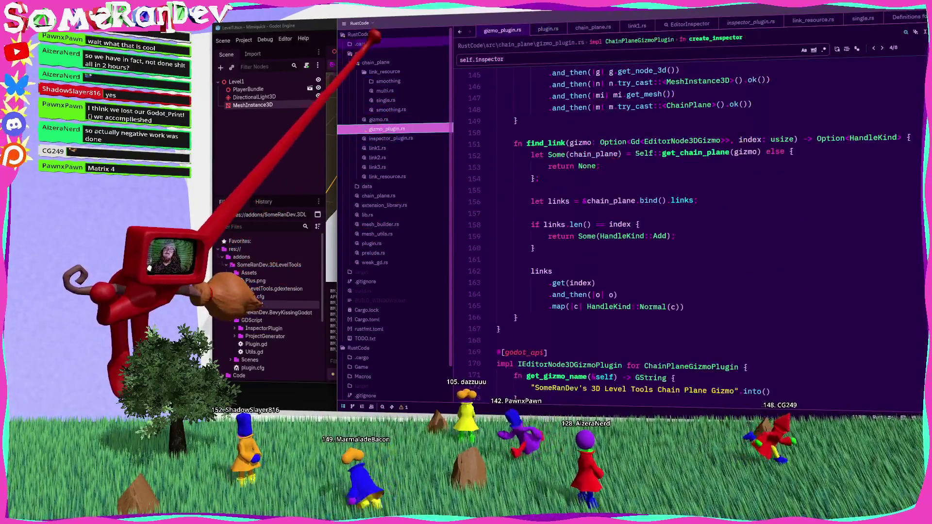
{"action": "right_click", "coordinate": [372, 52]}
{"action": "left_click", "coordinate": [431, 107]}
{"action": "type", "text": "godot_r"}
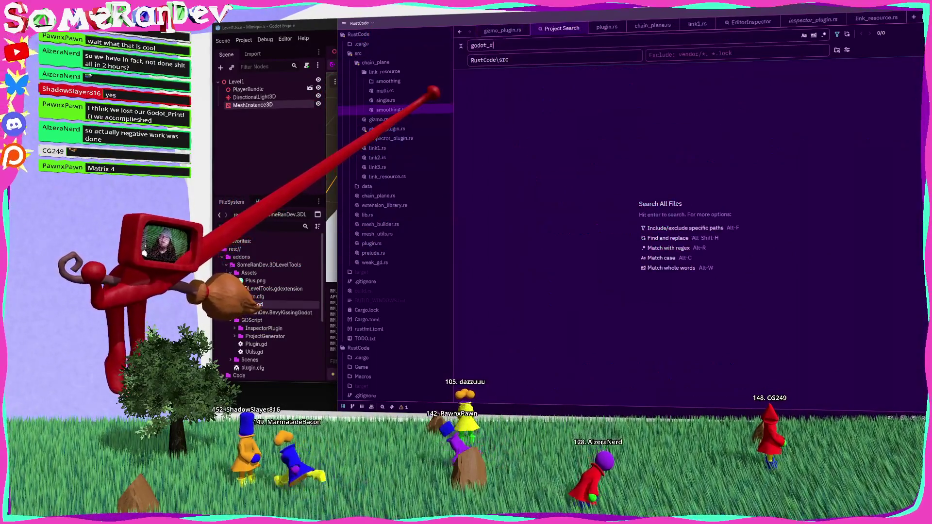
{"action": "key", "text": "Return"}
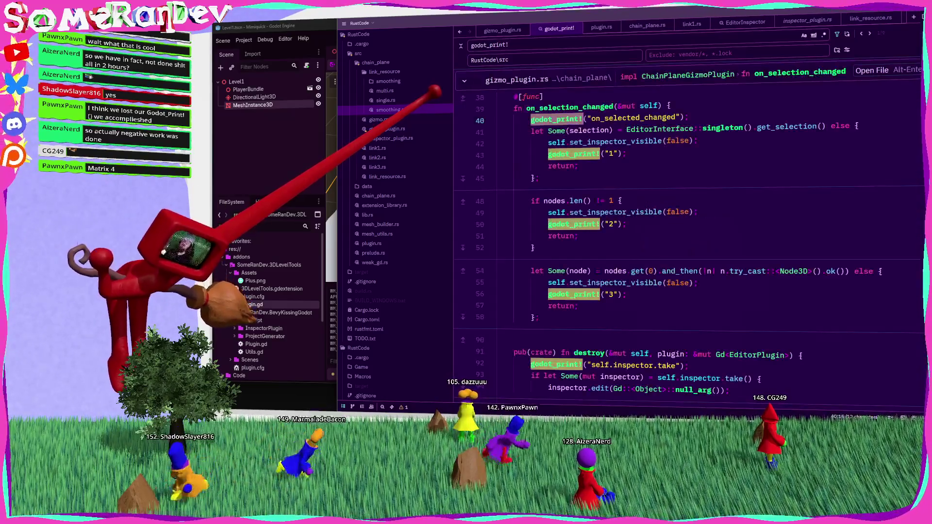
Delete the godot_print! lines "1", "2", "3", the on_selection_changed print and the destroy() print.
{"action": "left_click", "coordinate": [560, 154]}
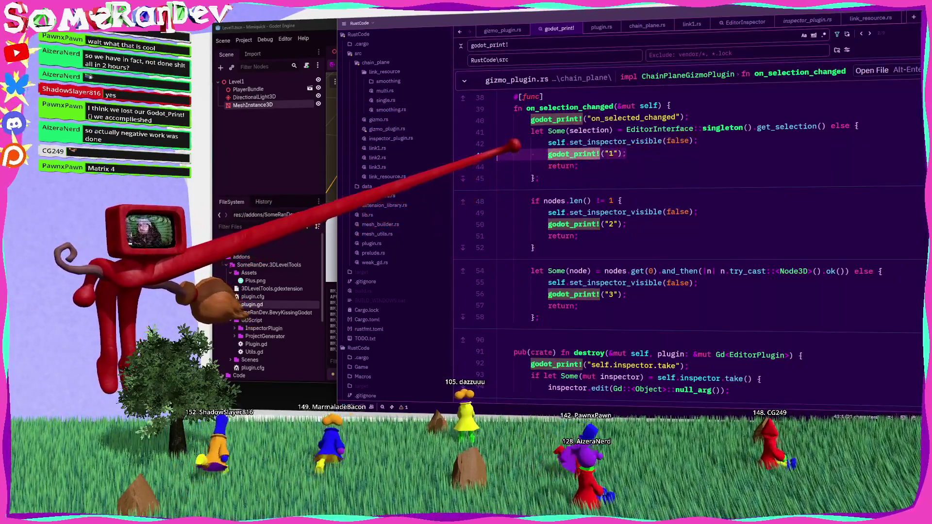
{"action": "key", "text": "ctrl+shift+k"}
{"action": "left_click", "coordinate": [480, 117]}
{"action": "key", "text": "ctrl+shift+k"}
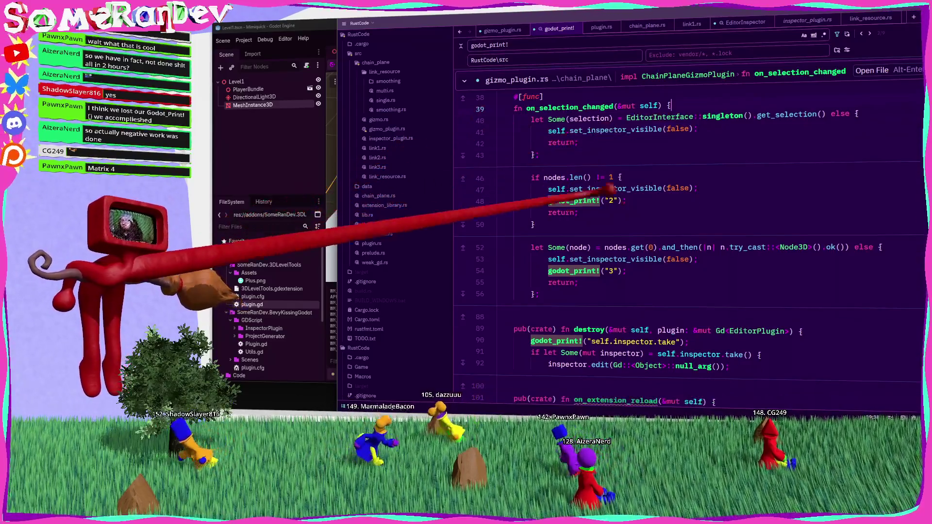
{"action": "left_click", "coordinate": [475, 201]}
{"action": "key", "text": "ctrl+shift+k"}
{"action": "left_click", "coordinate": [463, 249]}
{"action": "key", "text": "ctrl+shift+k"}
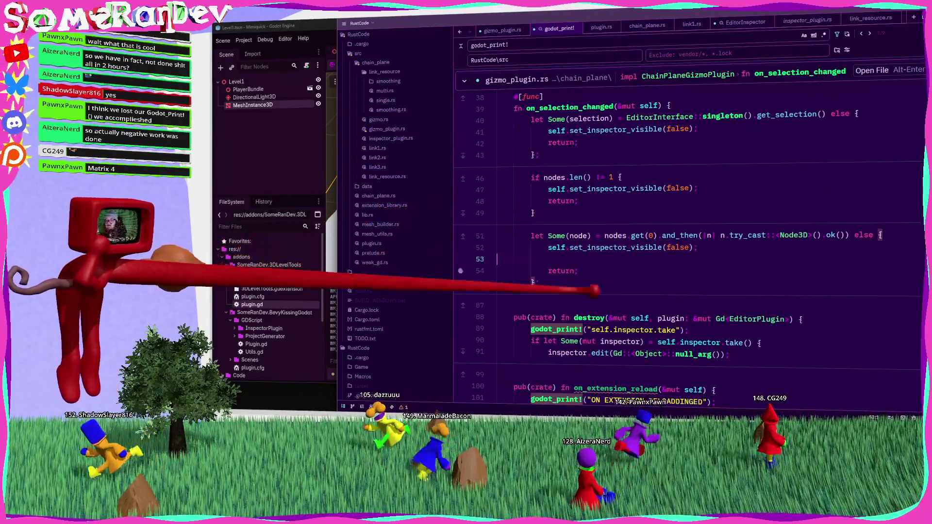
{"action": "scroll", "coordinate": [464, 250], "scroll_direction": "down", "scroll_amount": 5}
{"action": "left_click", "coordinate": [500, 179]}
{"action": "key", "text": "ctrl+shift+k"}
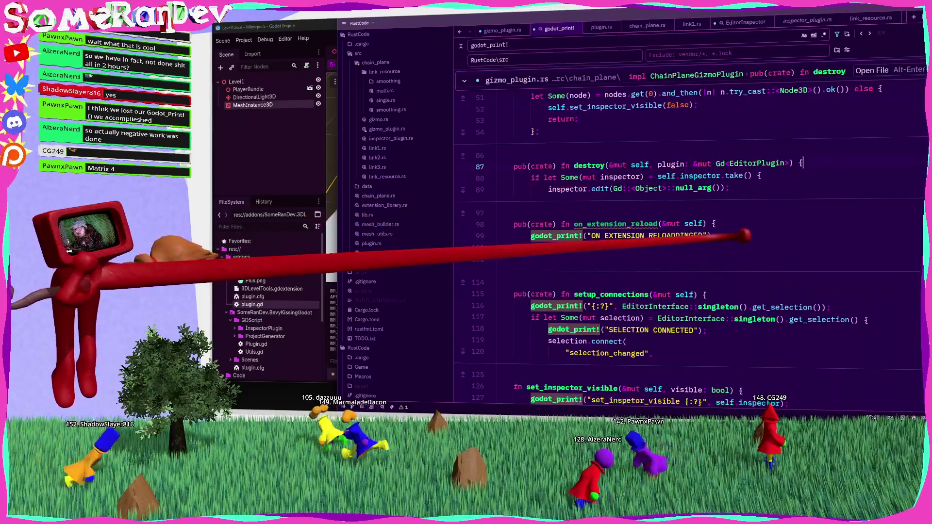
Remove the on_extension_reload, SELECTION CONNECTED and set_inspector_visible debug prints and their blank lines.
{"action": "left_click", "coordinate": [507, 223]}
{"action": "key", "text": "ctrl+shift+k"}
{"action": "key", "text": "ctrl+shift+k"}
{"action": "key", "text": "ctrl+shift+k"}
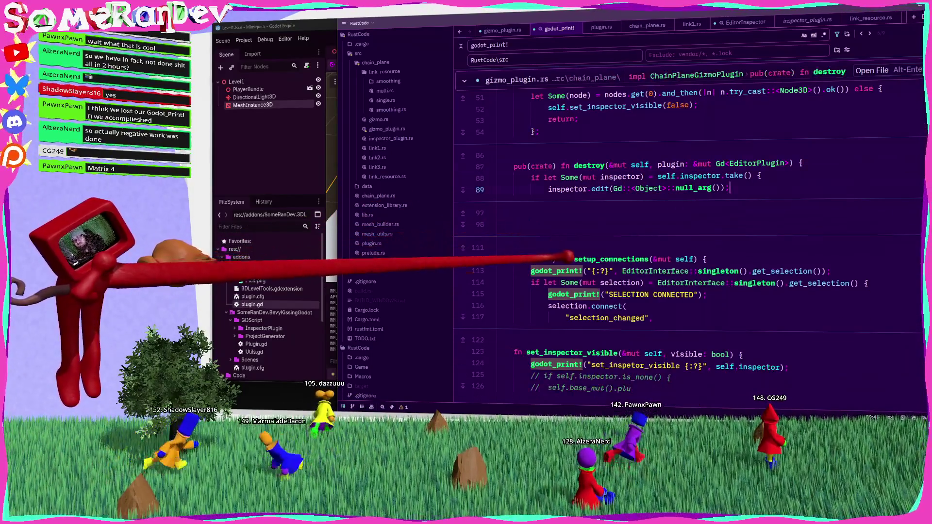
{"action": "scroll", "coordinate": [505, 233], "scroll_direction": "down", "scroll_amount": 3}
{"action": "left_click", "coordinate": [524, 193]}
{"action": "key", "text": "ctrl+shift+k"}
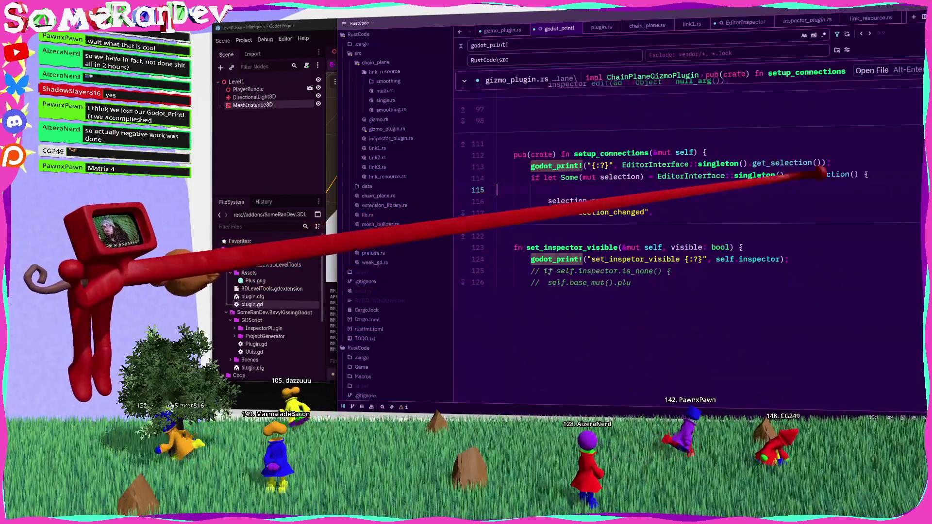
{"action": "left_click", "coordinate": [519, 165]}
{"action": "key", "text": "ctrl+shift+k"}
{"action": "key", "text": "BackSpace"}
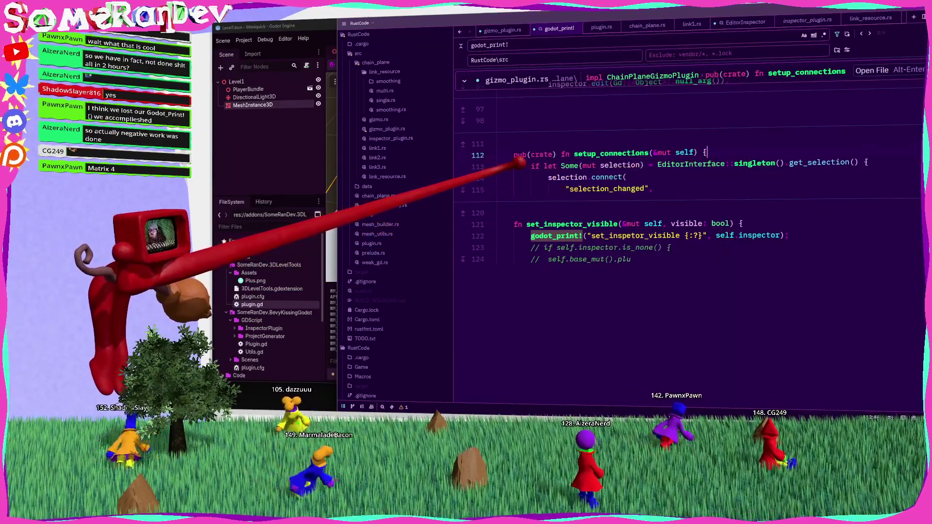
{"action": "left_click", "coordinate": [503, 235]}
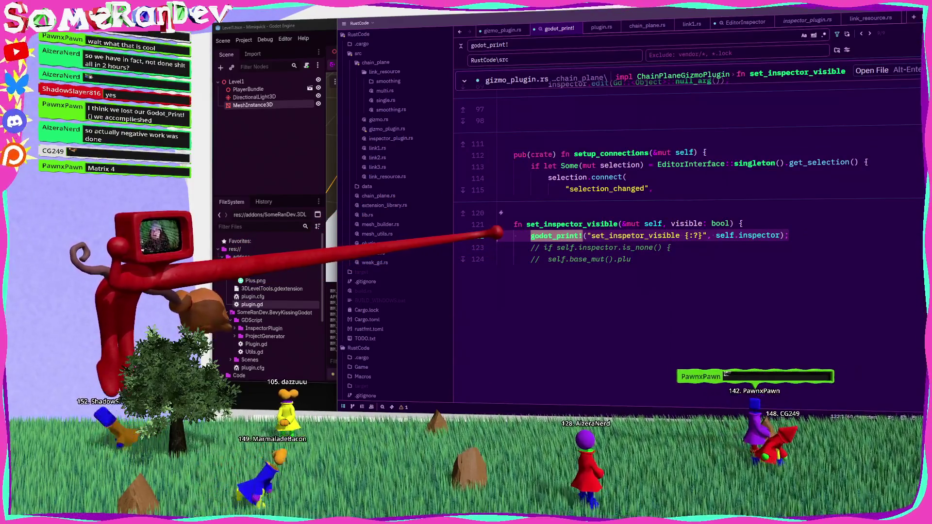
{"action": "key", "text": "BackSpace"}
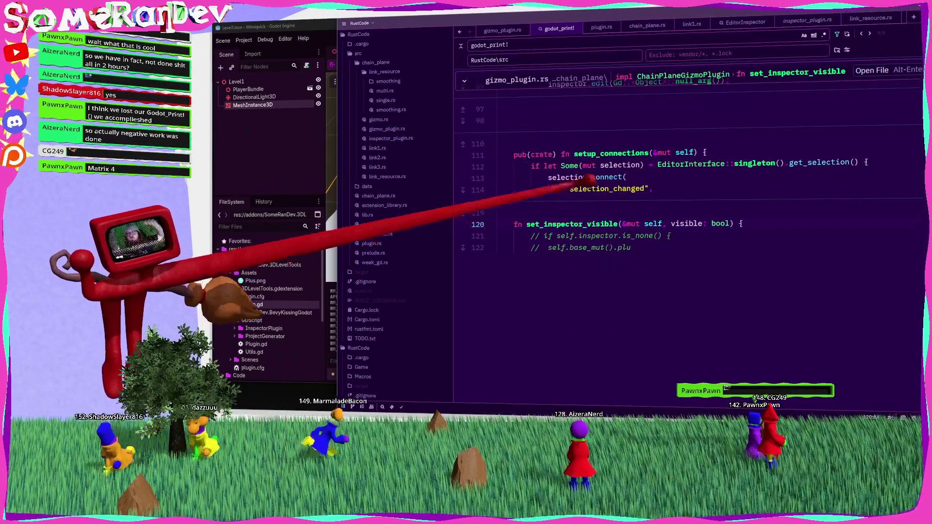
Close the search results and every open file except gizmo_plugin.rs.
{"action": "left_click", "coordinate": [491, 30]}
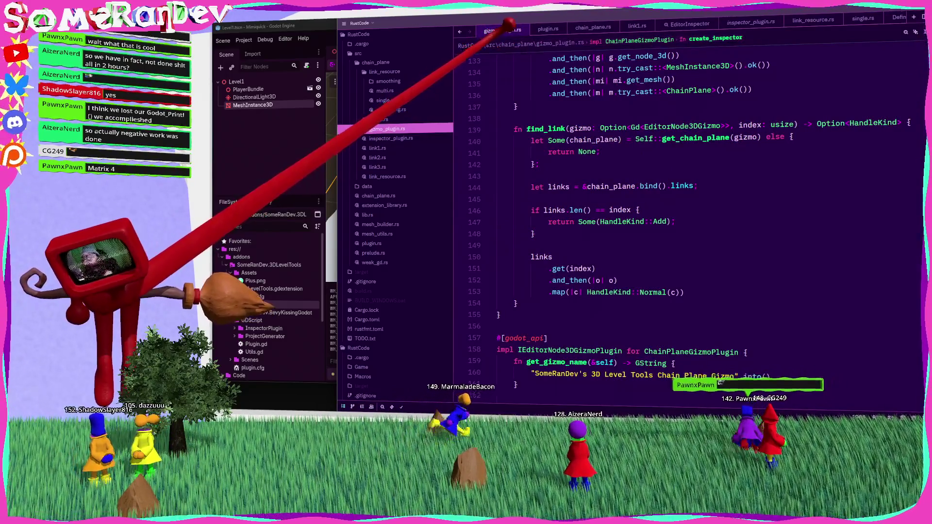
{"action": "right_click", "coordinate": [501, 30]}
{"action": "left_click", "coordinate": [519, 48]}
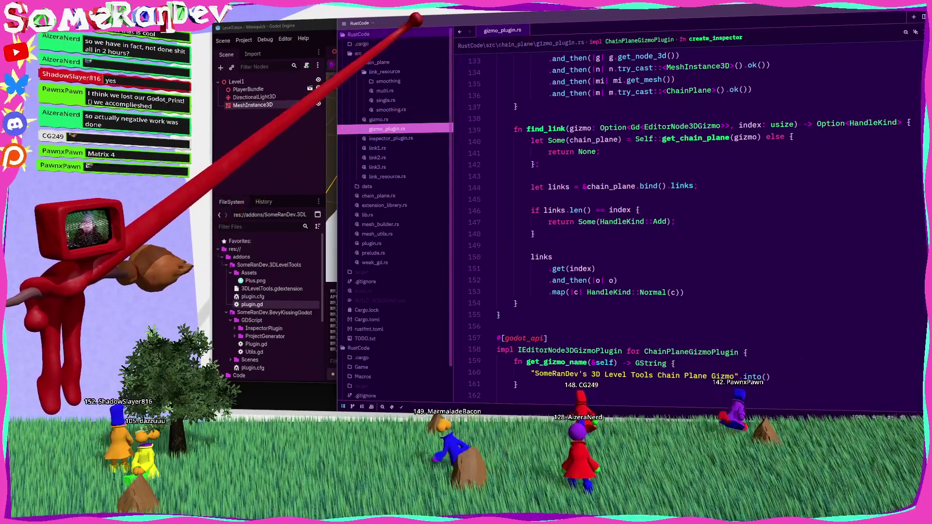
{"action": "scroll", "coordinate": [607, 167], "scroll_direction": "down", "scroll_amount": 10}
{"action": "scroll", "coordinate": [573, 194], "scroll_direction": "up", "scroll_amount": 20}
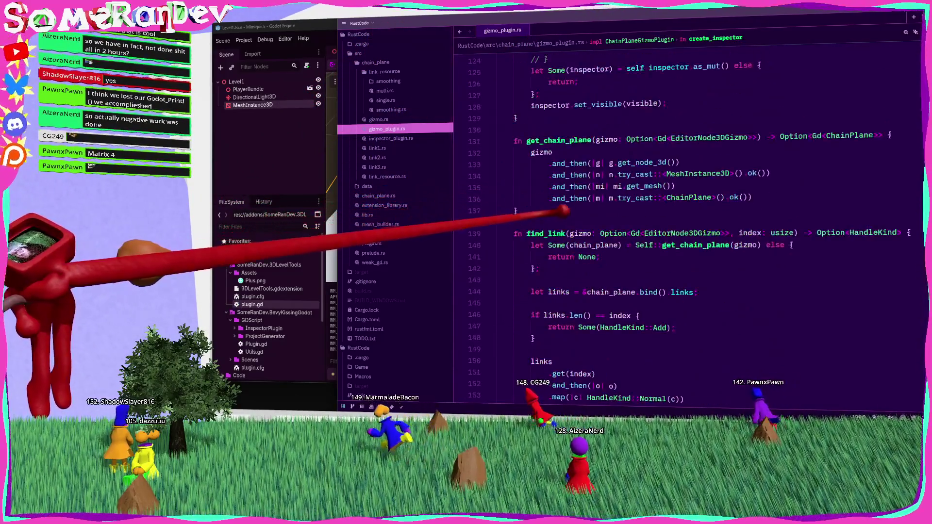
{"action": "scroll", "coordinate": [549, 216], "scroll_direction": "up", "scroll_amount": 20}
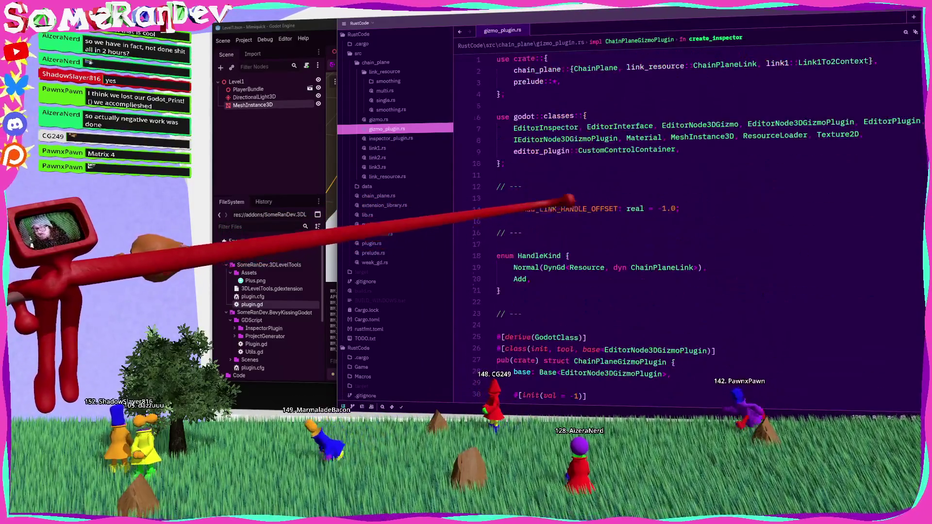
{"action": "scroll", "coordinate": [554, 188], "scroll_direction": "down", "scroll_amount": 12}
{"action": "scroll", "coordinate": [554, 187], "scroll_direction": "up", "scroll_amount": 8}
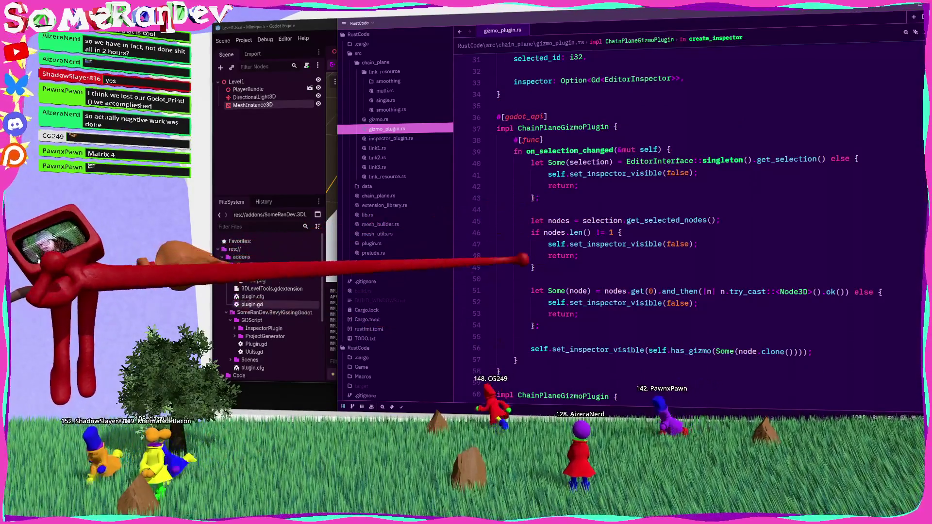
Cut the separate #[godot_api] impl block holding on_selection_changed and save.
{"action": "left_click", "coordinate": [568, 149]}
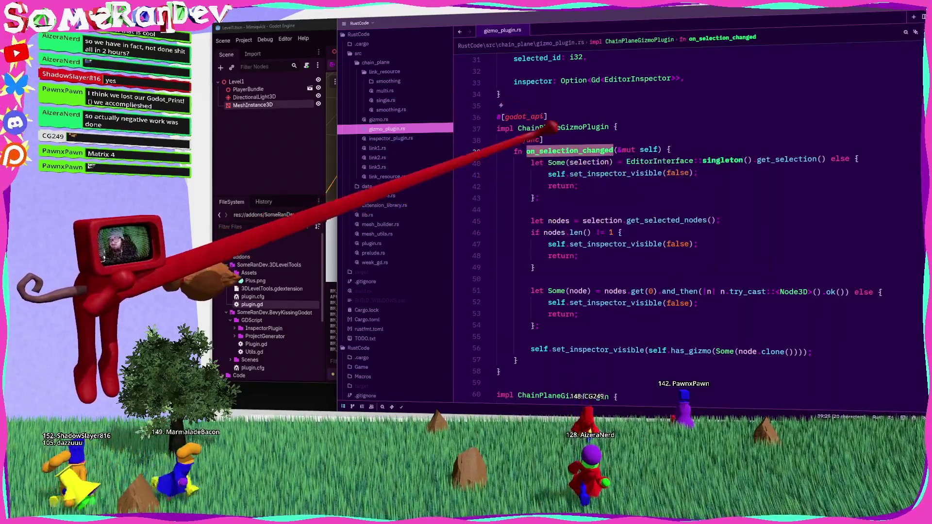
{"action": "left_click_drag", "start_coordinate": [540, 370], "coordinate": [515, 186]}
{"action": "key", "text": "shift+Up"}
{"action": "key", "text": "shift+Up"}
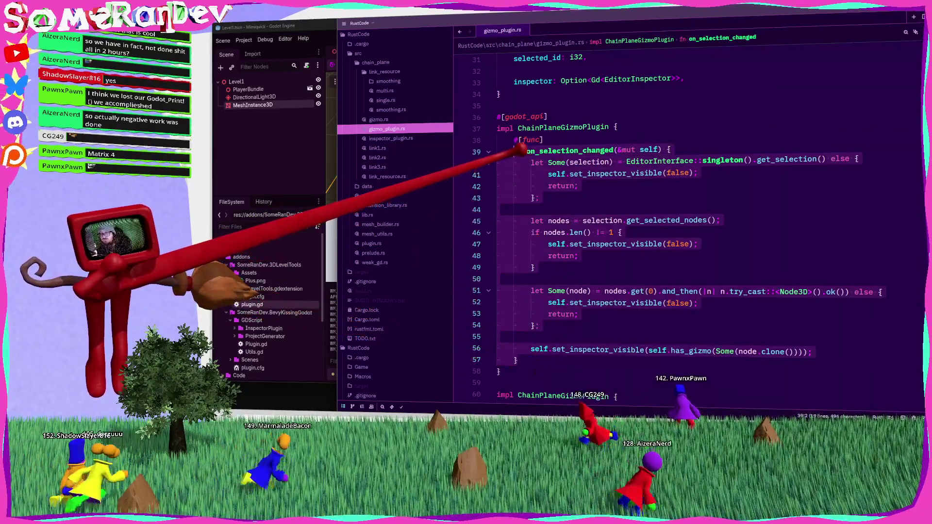
{"action": "key", "text": "Delete"}
{"action": "key", "text": "shift+Up"}
{"action": "key", "text": "shift+Up"}
{"action": "key", "text": "shift+Up"}
{"action": "key", "text": "Delete"}
{"action": "key", "text": "ctrl+s"}
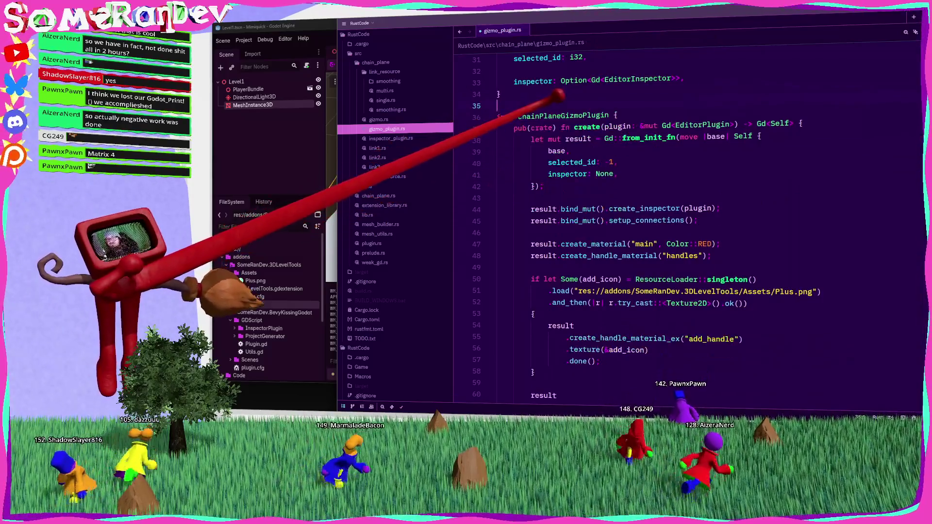
Replace the commented-out create_inspector lines with on_selection_changed, pasted above set_inspector_visible, and save.
{"action": "scroll", "coordinate": [680, 224], "scroll_direction": "down", "scroll_amount": 19}
{"action": "scroll", "coordinate": [680, 224], "scroll_direction": "down", "scroll_amount": 1}
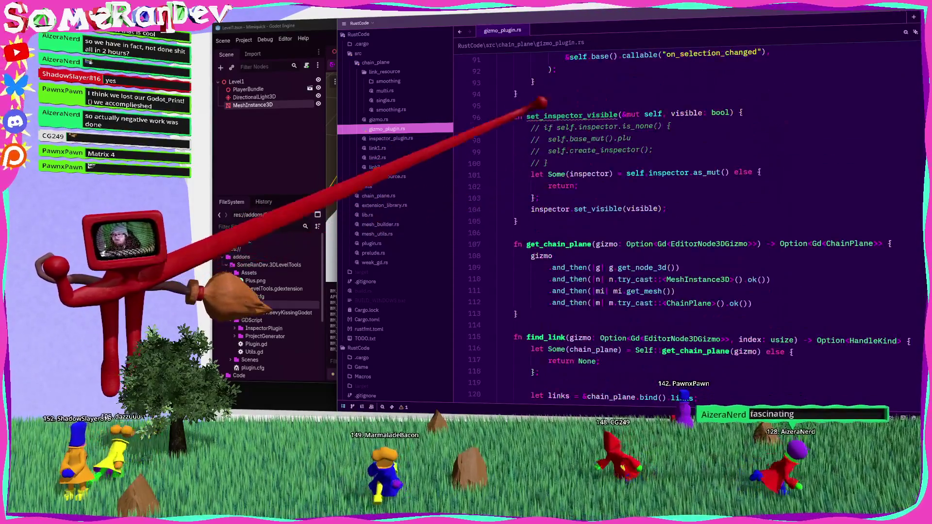
{"action": "key", "text": "shift+Down"}
{"action": "key", "text": "shift+Down"}
{"action": "key", "text": "shift+Down"}
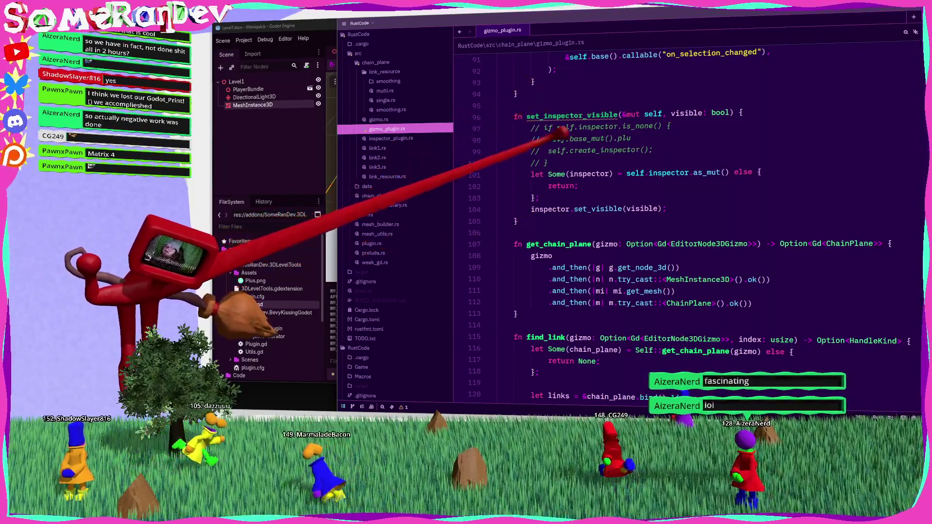
{"action": "key", "text": "Delete"}
{"action": "key", "text": "Return"}
{"action": "key", "text": "Return"}
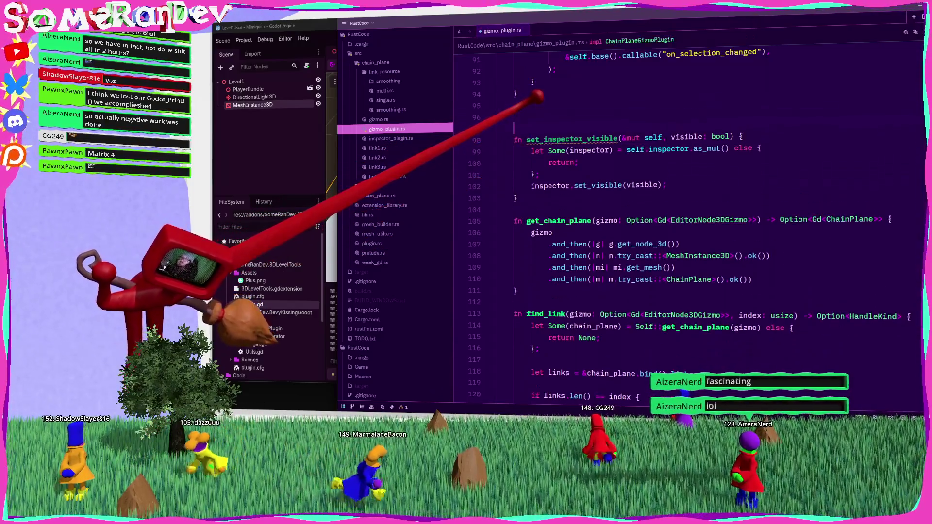
{"action": "type", "text": "fn on_selection_changed(&mut self) {         let Some(selection) = EditorInterface::singleton().get_selection() else {             self.set_inspector_visible(false);             return;         };          let nodes = selection.get_selected_nodes();         if nodes.len() != 1 {             self.set_inspector_visible(false);             return;         }          let Some(node) = nodes.get(0).and_then(|n| n.try_cast::<Node3D>().ok()) else {             self.set_inspector_visible(false);             return;         };          self.set_inspector_visible(self.has_gizmo(Some(node.clone())));     }"}
{"action": "key", "text": "ctrl+s"}
{"action": "scroll", "coordinate": [553, 113], "scroll_direction": "up", "scroll_amount": 3}
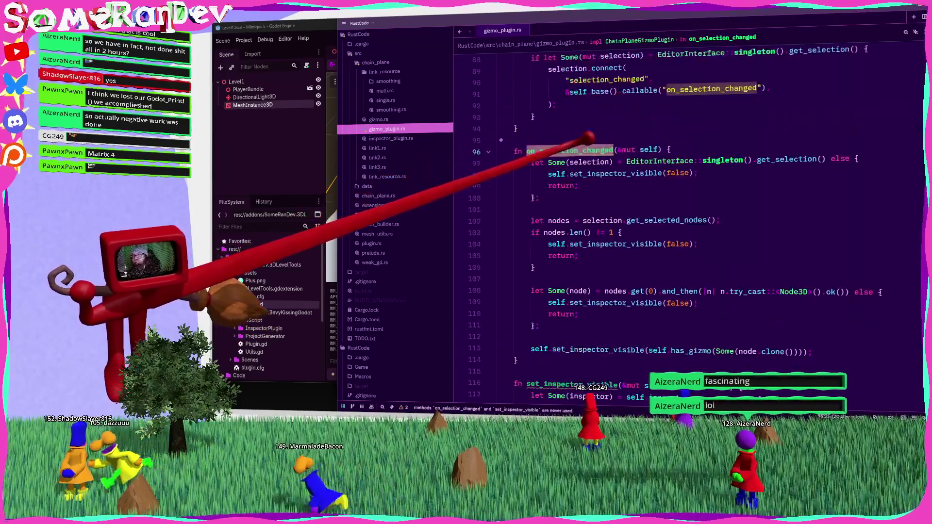
{"action": "mouse_move", "coordinate": [658, 160]}
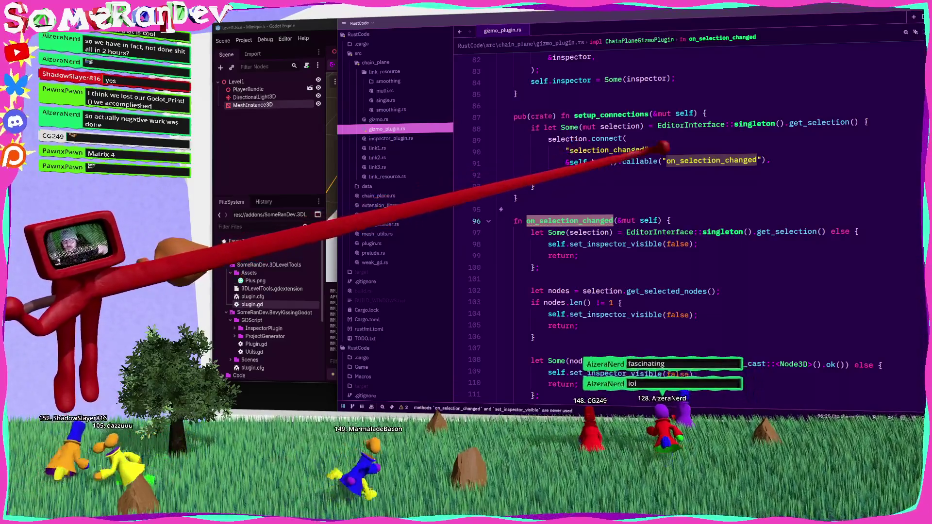
{"action": "left_click", "coordinate": [550, 140]}
Write selection.signals().selection_changed().connect above the old call using autocomplete.
{"action": "key", "text": "Return"}
{"action": "key", "text": "Return"}
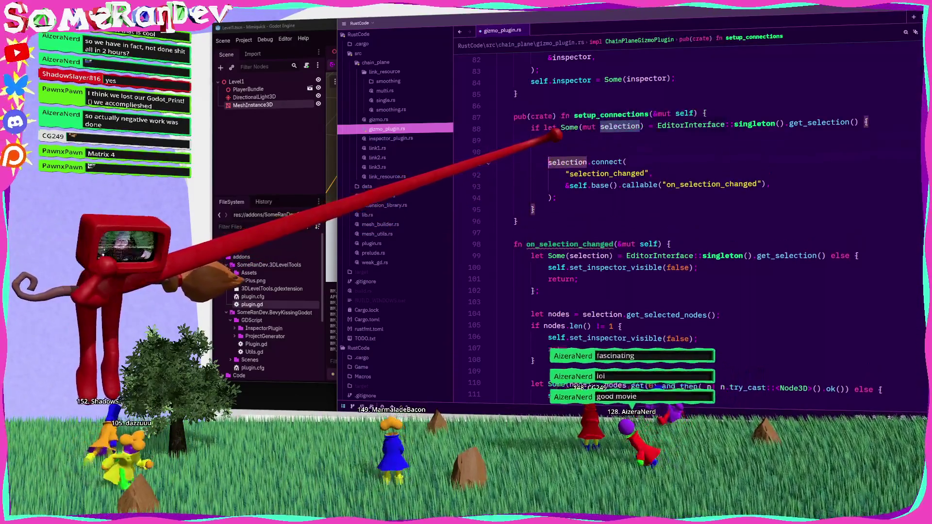
{"action": "key", "text": "Up"}
{"action": "key", "text": "Up"}
{"action": "type", "text": "s"}
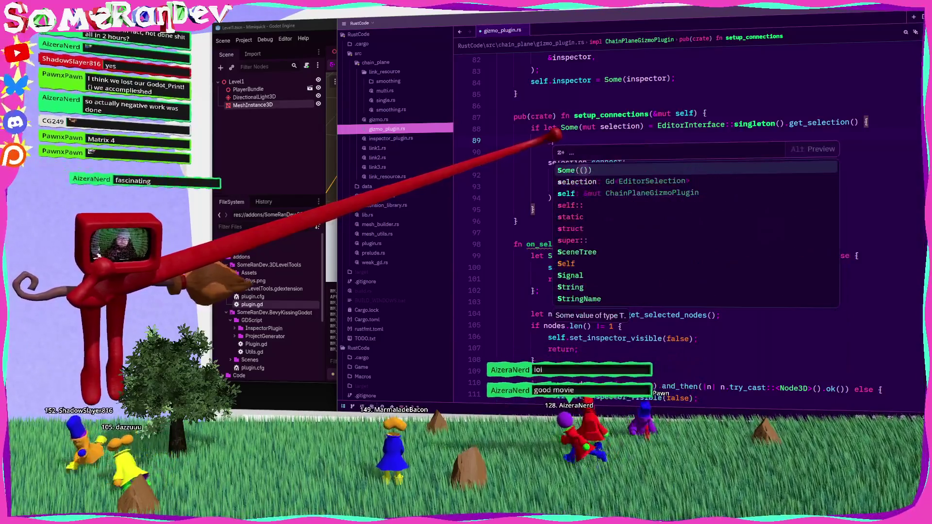
{"action": "type", "text": "election."}
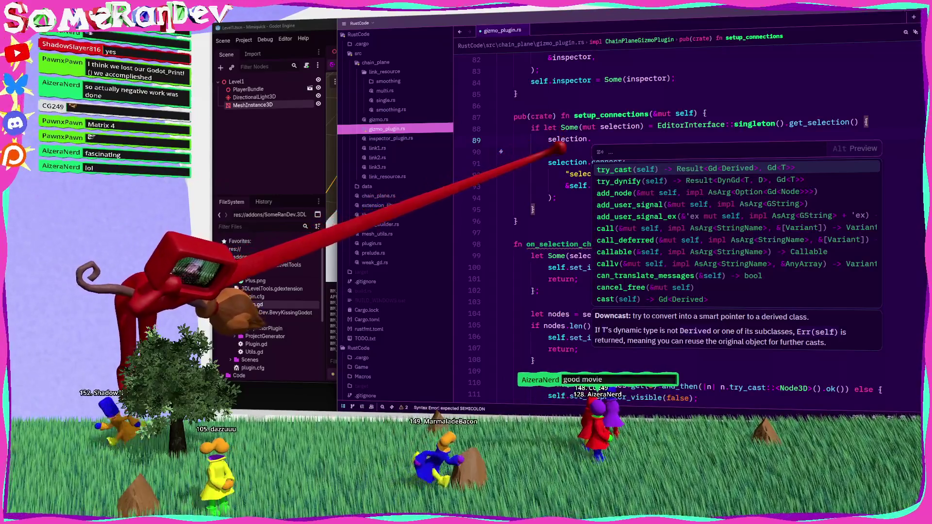
{"action": "type", "text": "sign"}
{"action": "key", "text": "Return"}
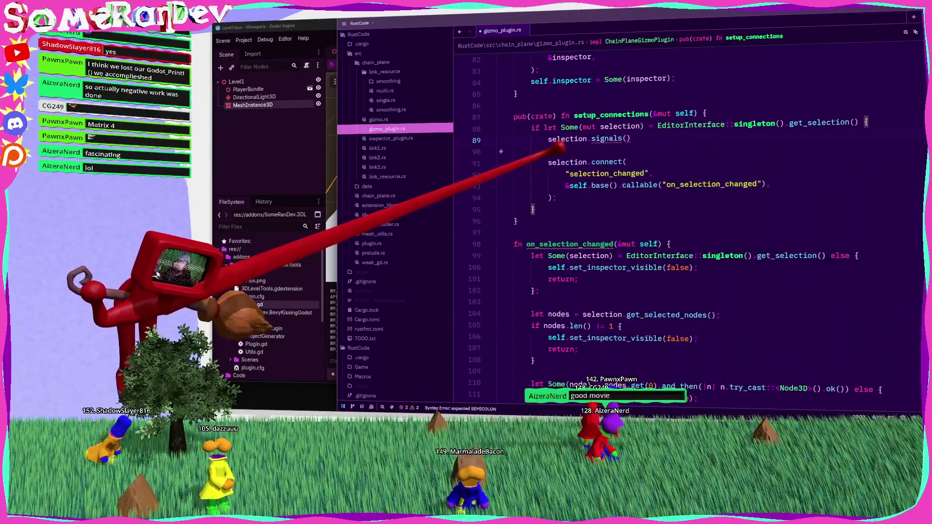
{"action": "type", "text": "."}
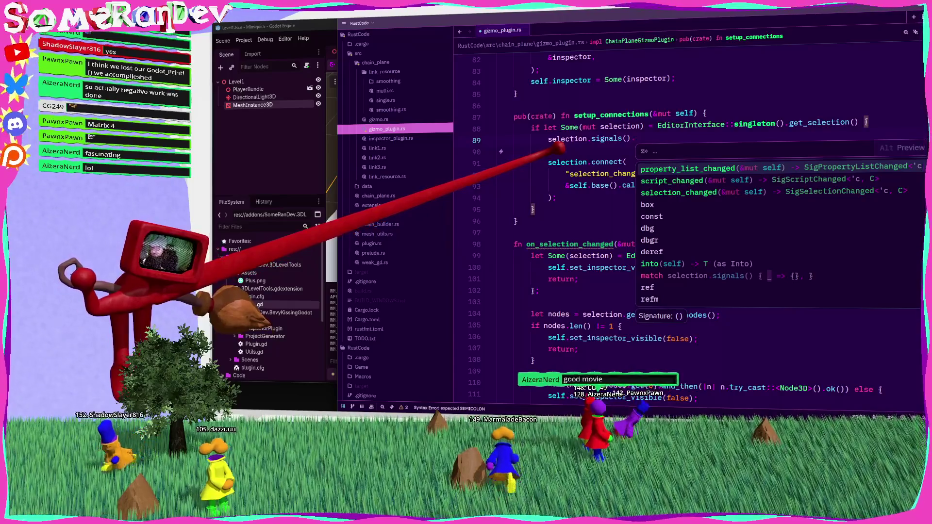
{"action": "key", "text": "Down"}
{"action": "key", "text": "Down"}
{"action": "key", "text": "Return"}
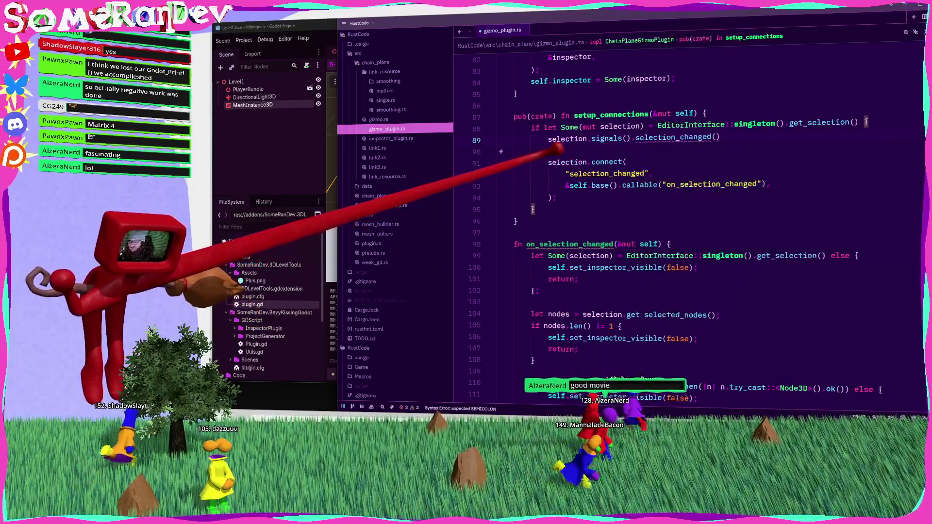
{"action": "type", "text": ".con"}
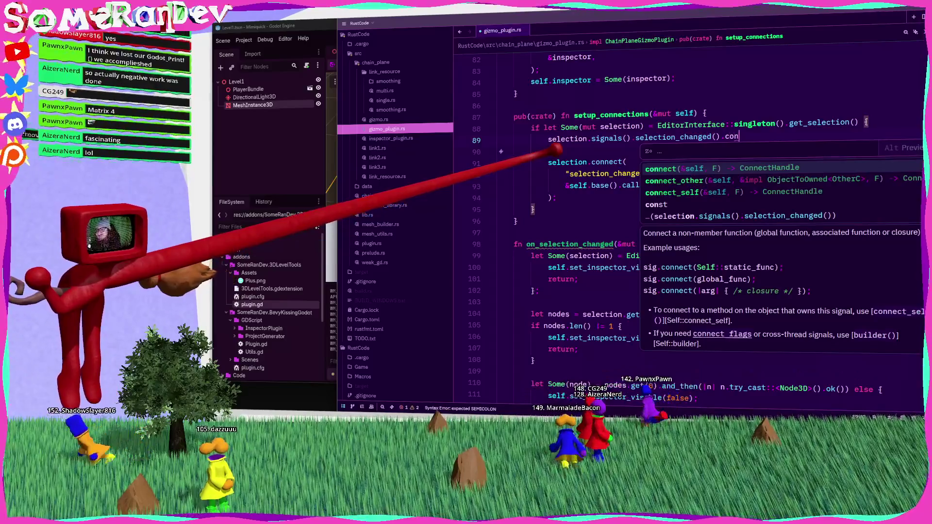
{"action": "key", "text": "Return"}
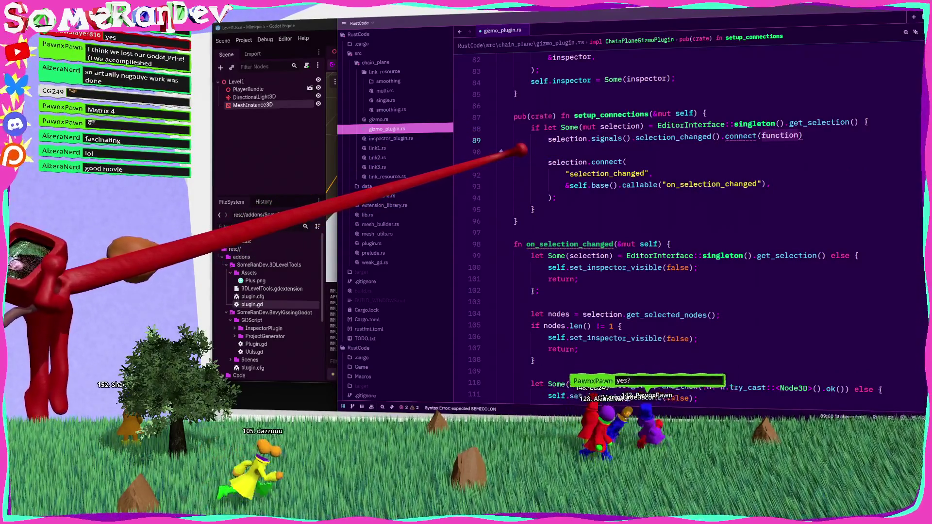
Change it to connect_other(self, Self::on_selection_changed) on its own line and save to format.
{"action": "key", "text": "BackSpace"}
{"action": "key", "text": "BackSpace"}
{"action": "key", "text": "BackSpace"}
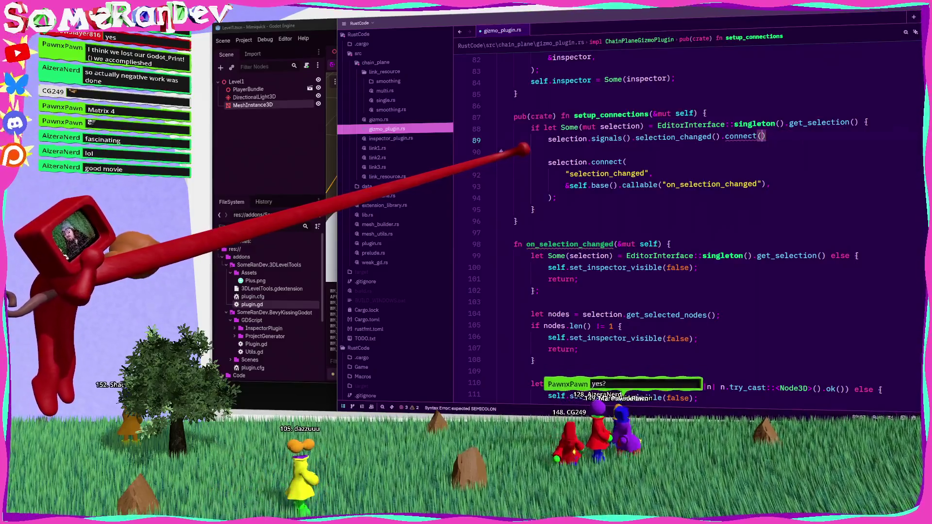
{"action": "type", "text": "_other"}
{"action": "type", "text": "(sel"}
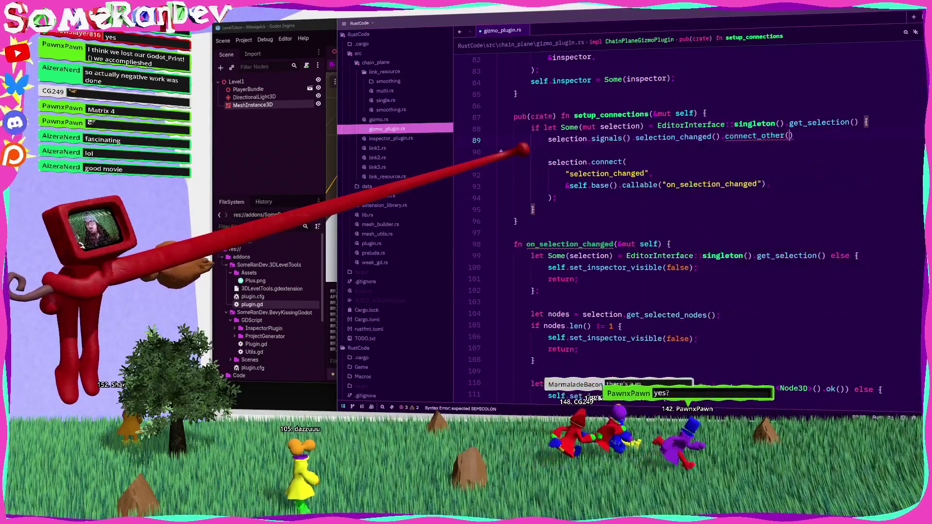
{"action": "type", "text": "f"}
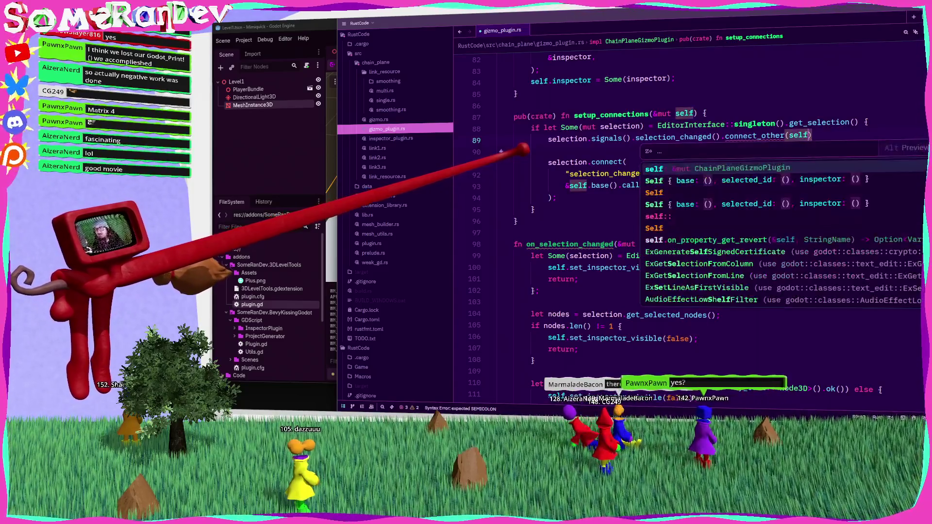
{"action": "type", "text": ", Self::"}
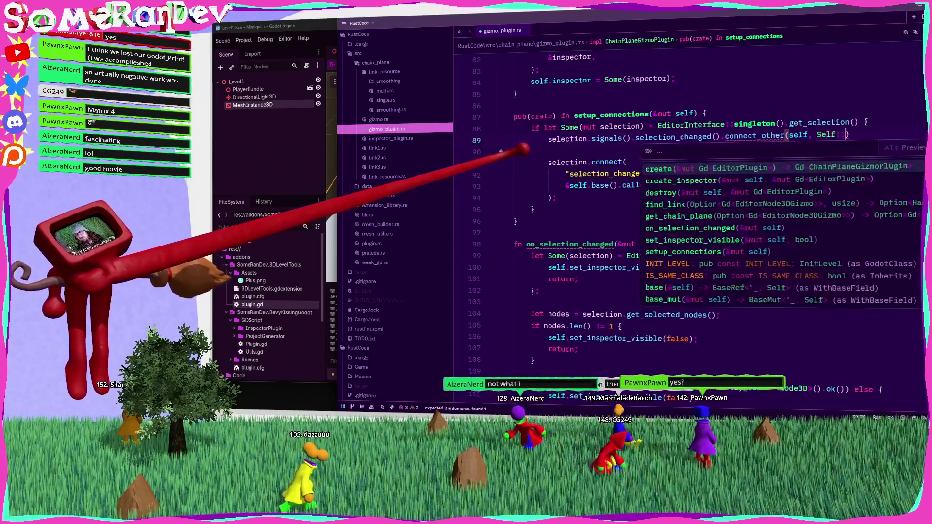
{"action": "type", "text": "on"}
{"action": "key", "text": "Return"}
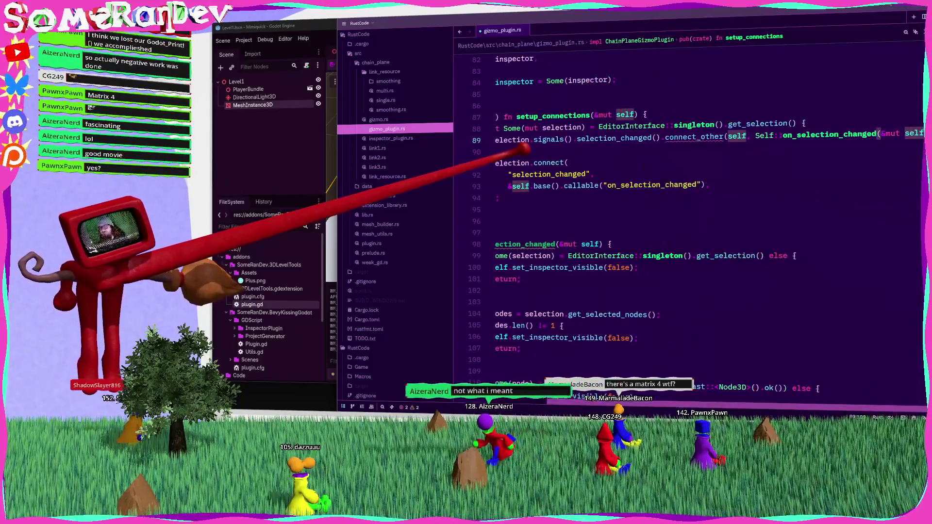
{"action": "key", "text": "BackSpace"}
{"action": "key", "text": "BackSpace"}
{"action": "key", "text": "BackSpace"}
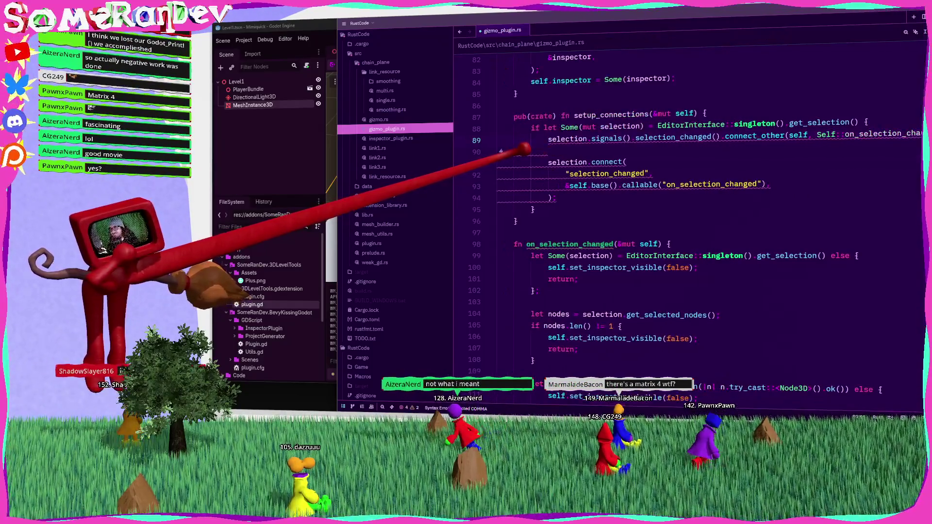
{"action": "scroll", "coordinate": [743, 147], "scroll_direction": "down", "scroll_amount": 5}
{"action": "scroll", "coordinate": [697, 166], "scroll_direction": "up", "scroll_amount": 8}
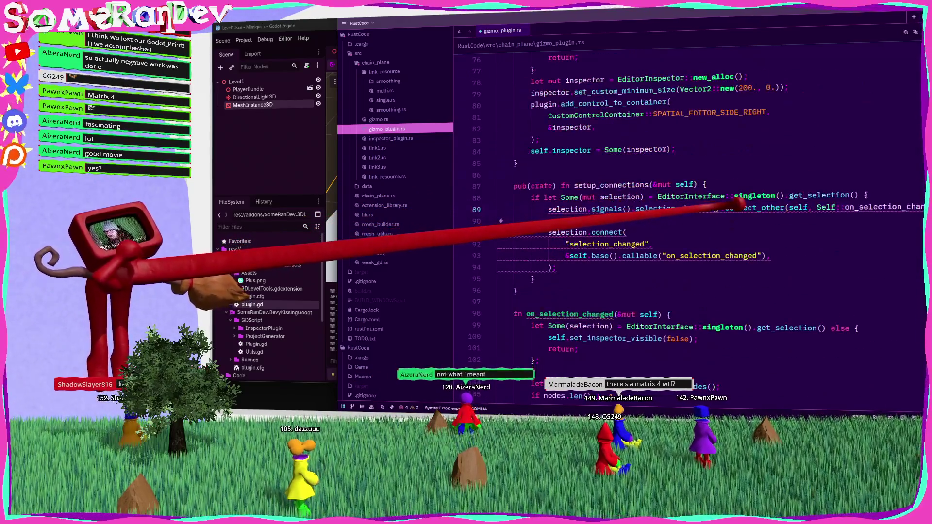
{"action": "key", "text": "Return"}
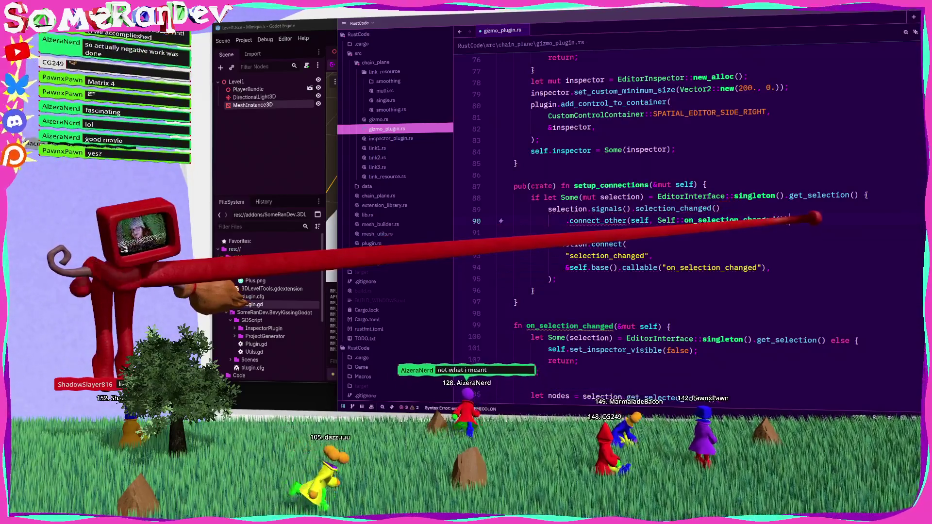
{"action": "key", "text": "ctrl+s"}
{"action": "key", "text": "Left"}
{"action": "key", "text": "Left"}
{"action": "key", "text": "BackSpace"}
{"action": "key", "text": "BackSpace"}
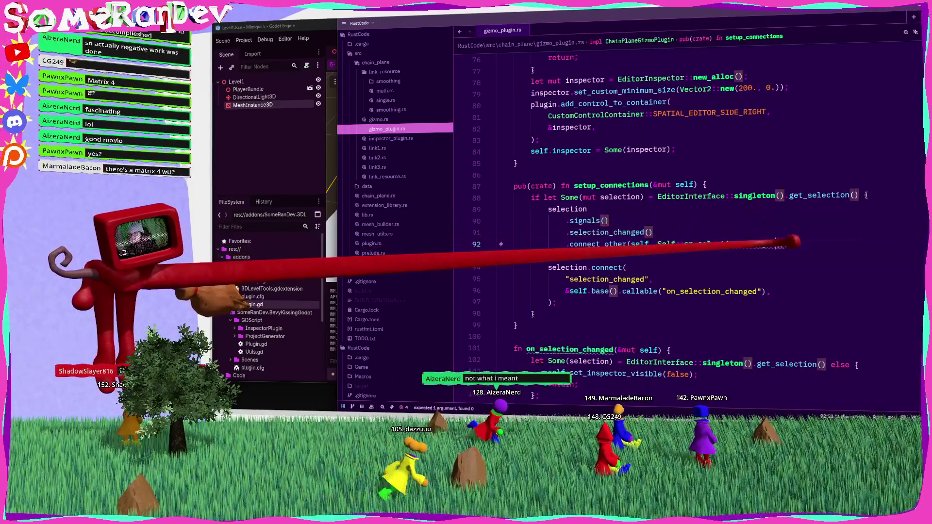
{"action": "left_click", "coordinate": [736, 260]}
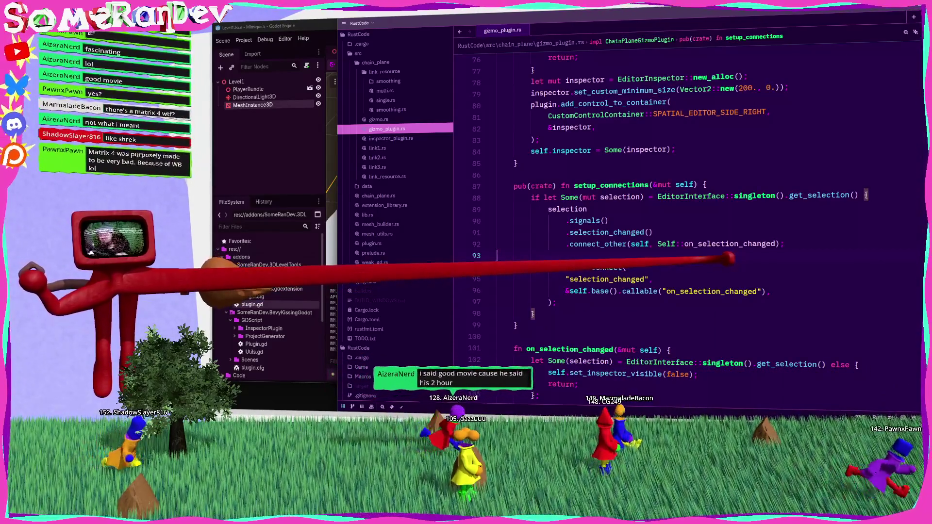
Delete the old string-based selection.connect("selection_changed", …) block.
{"action": "key", "text": "shift+Down"}
{"action": "key", "text": "shift+Down"}
{"action": "key", "text": "shift+Down"}
{"action": "key", "text": "Delete"}
{"action": "key", "text": "Delete"}
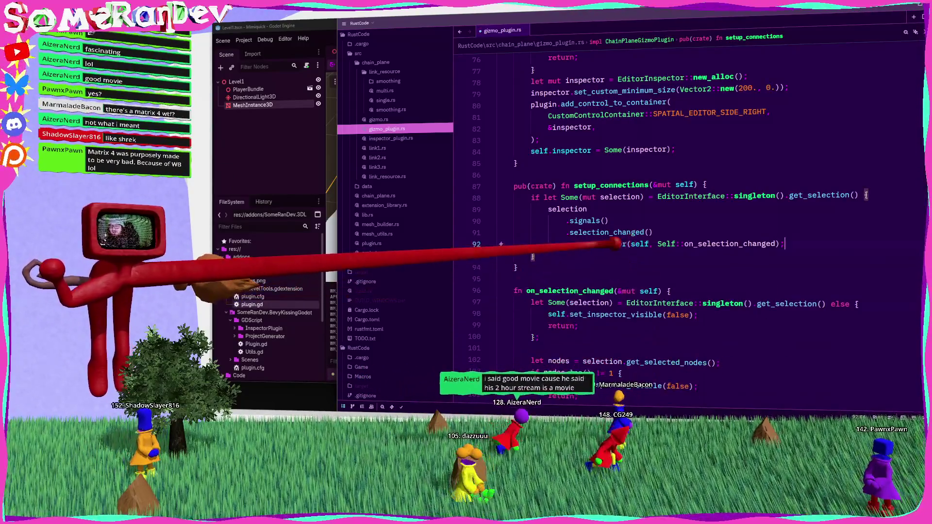
{"action": "mouse_move", "coordinate": [593, 243]}
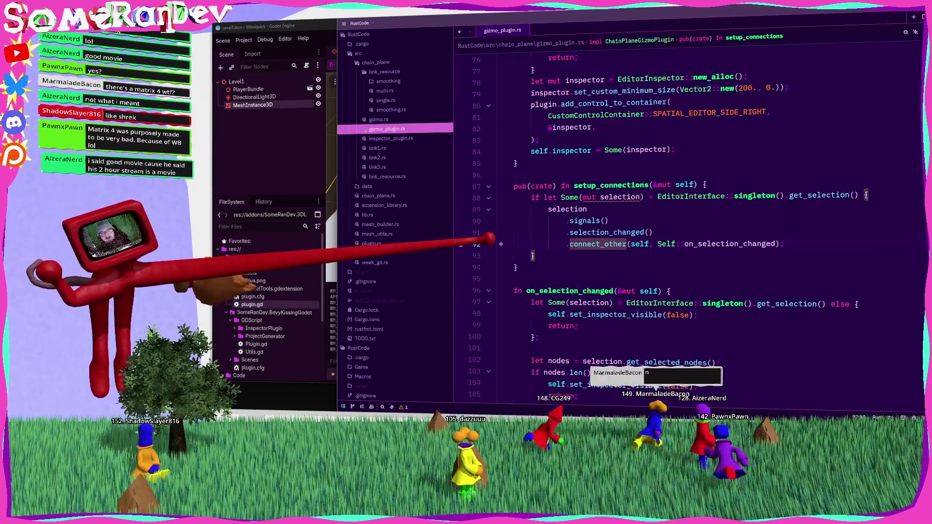
{"action": "mouse_move", "coordinate": [600, 217]}
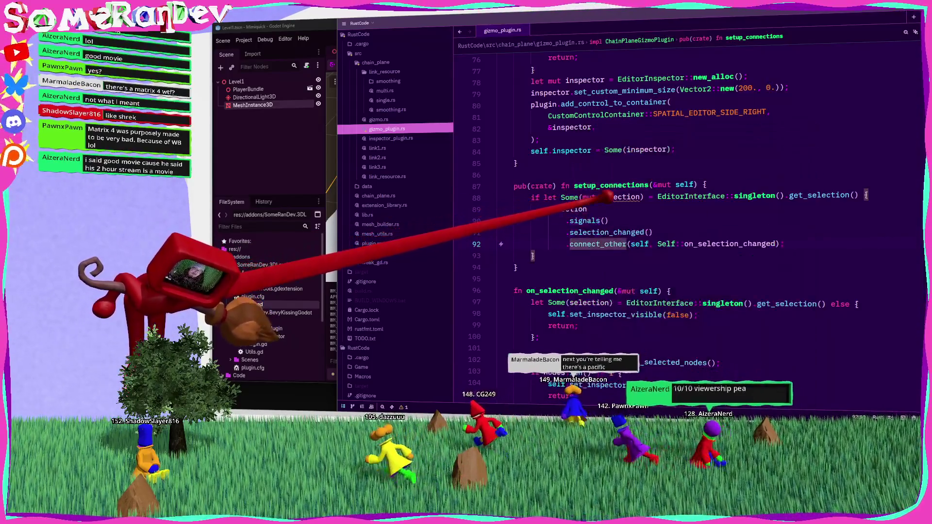
Drop mut from Some(mut selection) and check the signals() and connect_other documentation.
{"action": "left_click", "coordinate": [589, 197]}
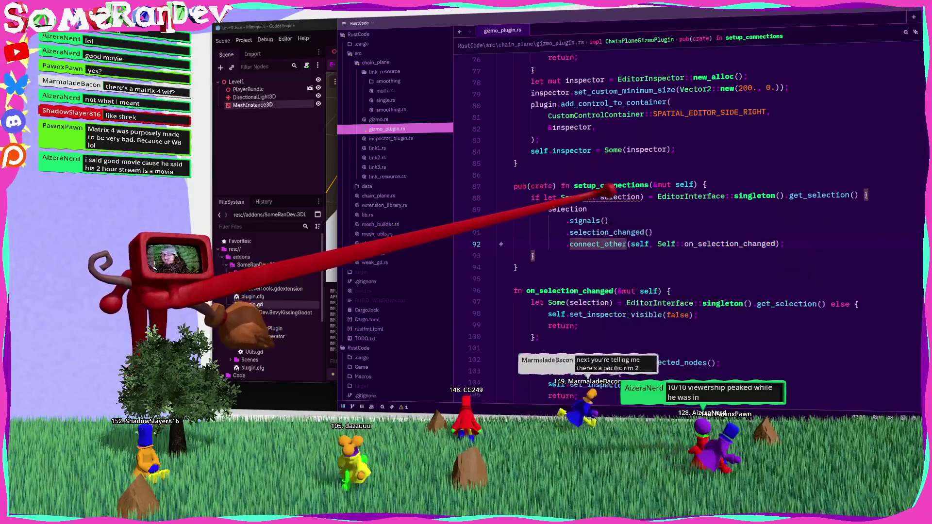
{"action": "key", "text": "ctrl+BackSpace"}
{"action": "left_click", "coordinate": [644, 208]}
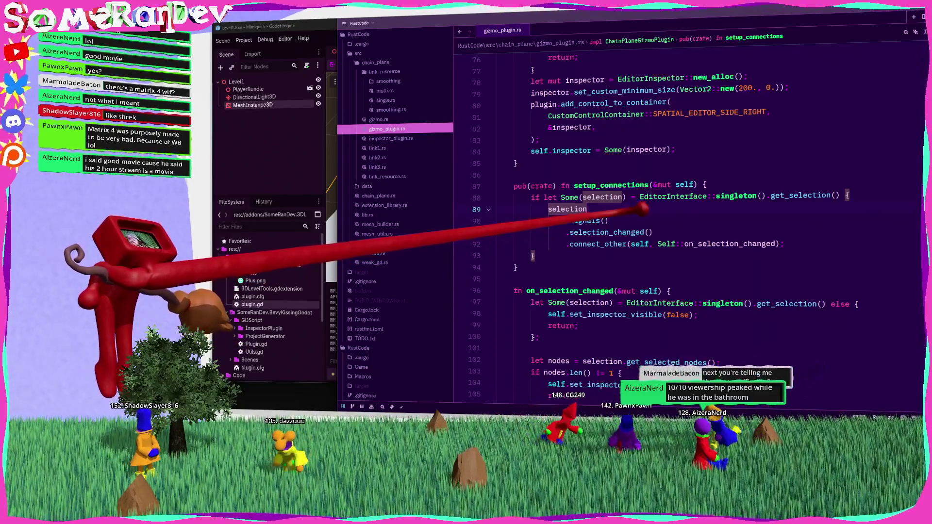
{"action": "left_click", "coordinate": [623, 231]}
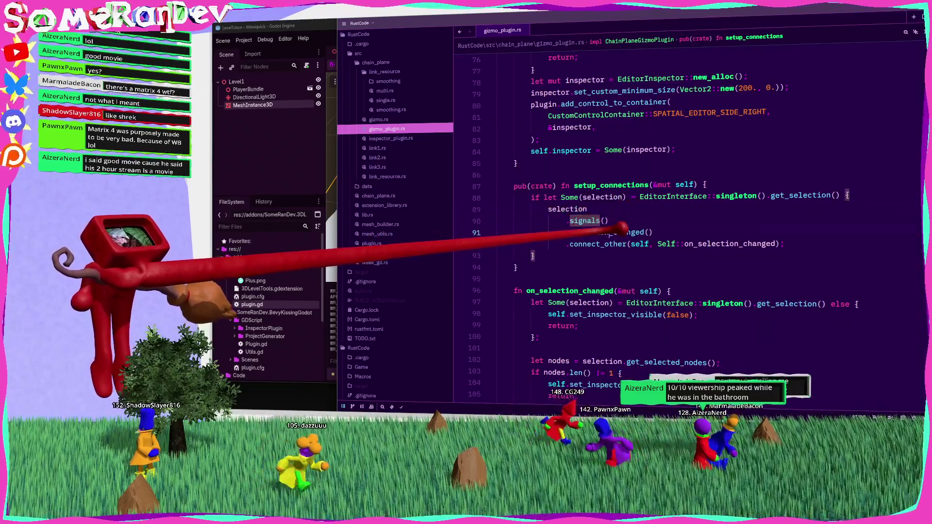
{"action": "left_click", "coordinate": [612, 242]}
{"action": "mouse_move", "coordinate": [611, 242]}
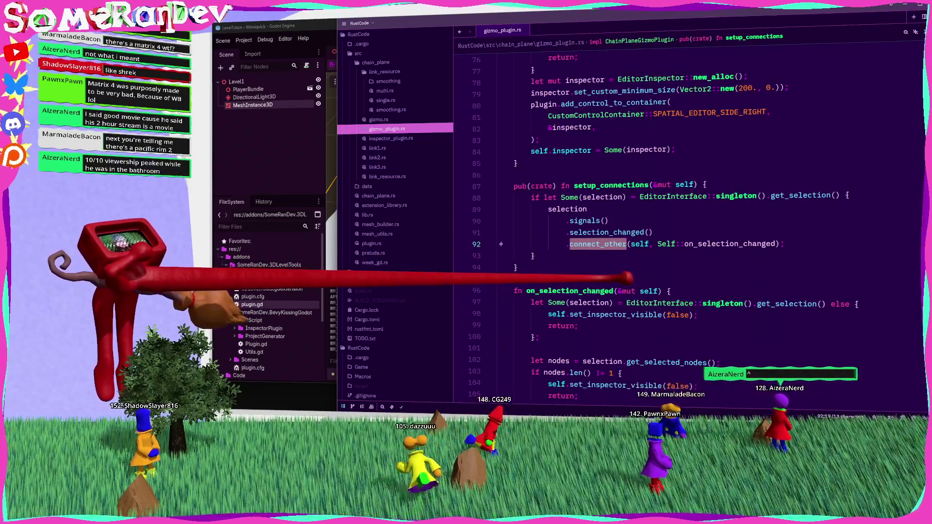
{"action": "left_click", "coordinate": [514, 280]}
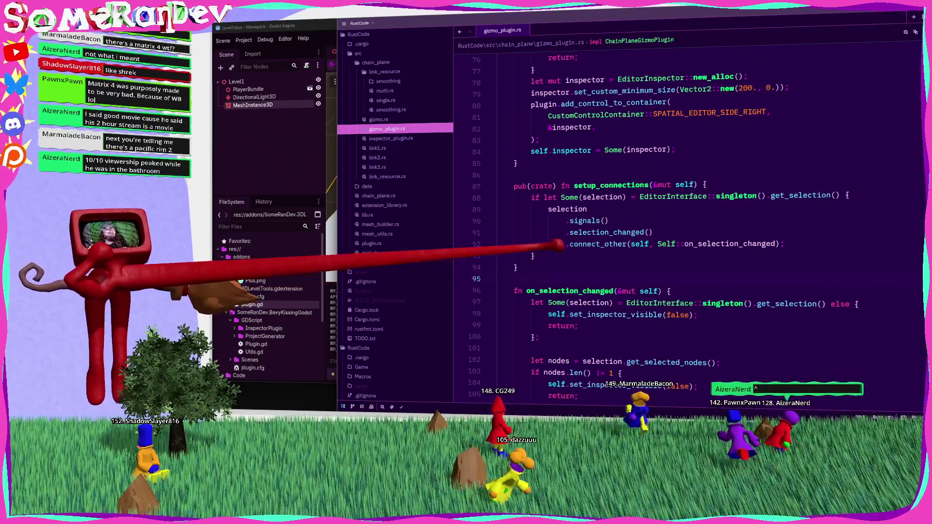
{"action": "left_click", "coordinate": [551, 174]}
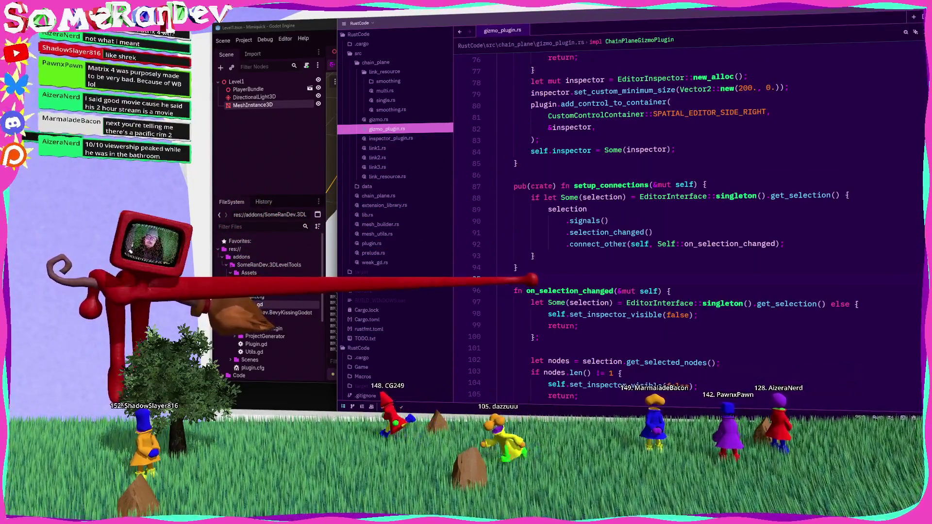
Rerun 'cargo build --target x86_64-pc-windows-msvc' in PowerShell, then return to Zed.
{"action": "left_click", "coordinate": [686, 243]}
{"action": "key", "text": "alt+Tab"}
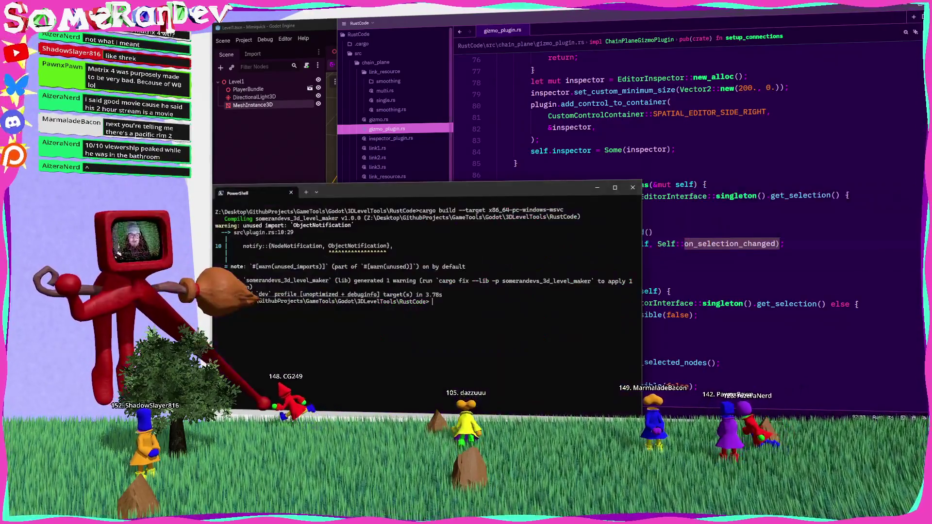
{"action": "key", "text": "Up"}
{"action": "key", "text": "Return"}
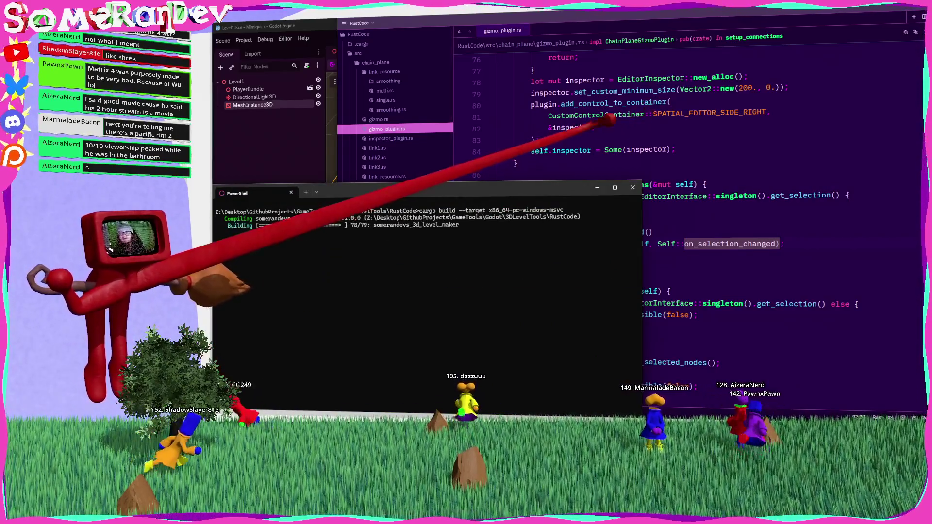
{"action": "key", "text": "alt+Tab"}
{"action": "left_click", "coordinate": [544, 167]}
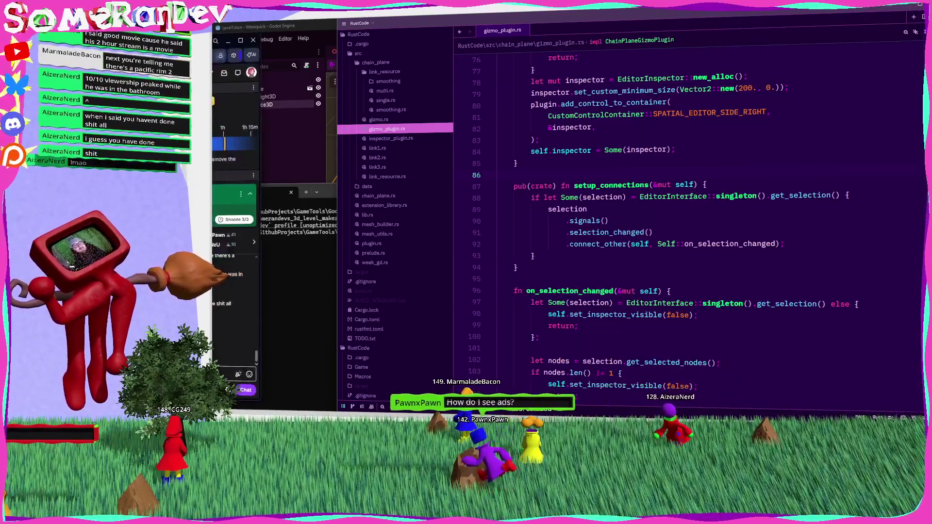
{"action": "key", "text": "alt+Tab"}
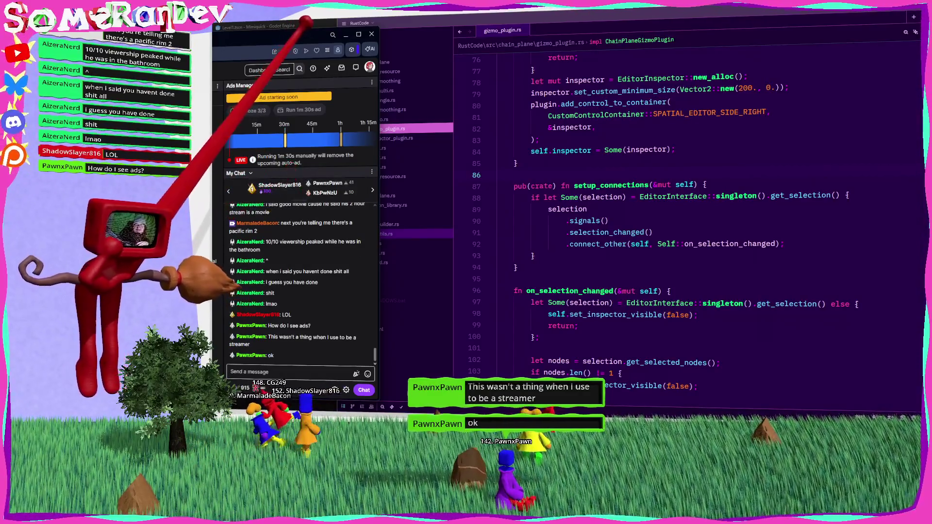
{"action": "key", "text": "super+Down"}
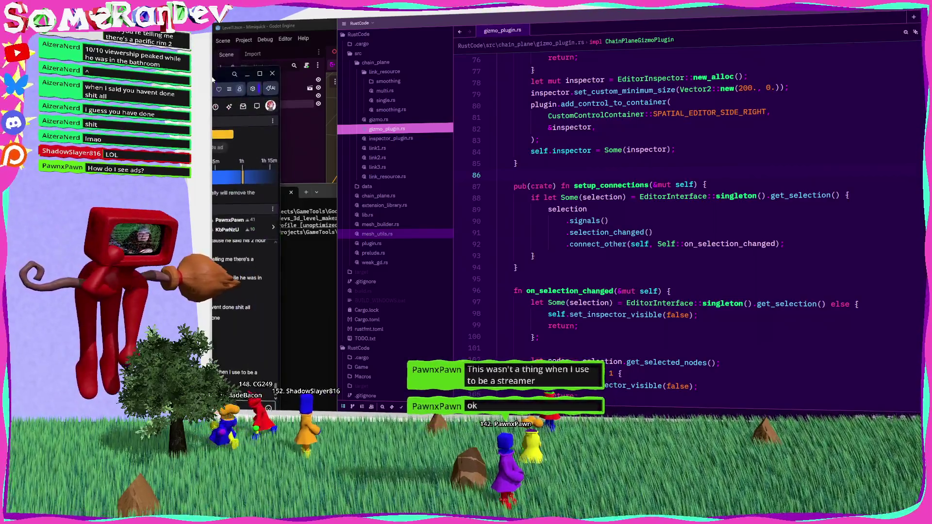
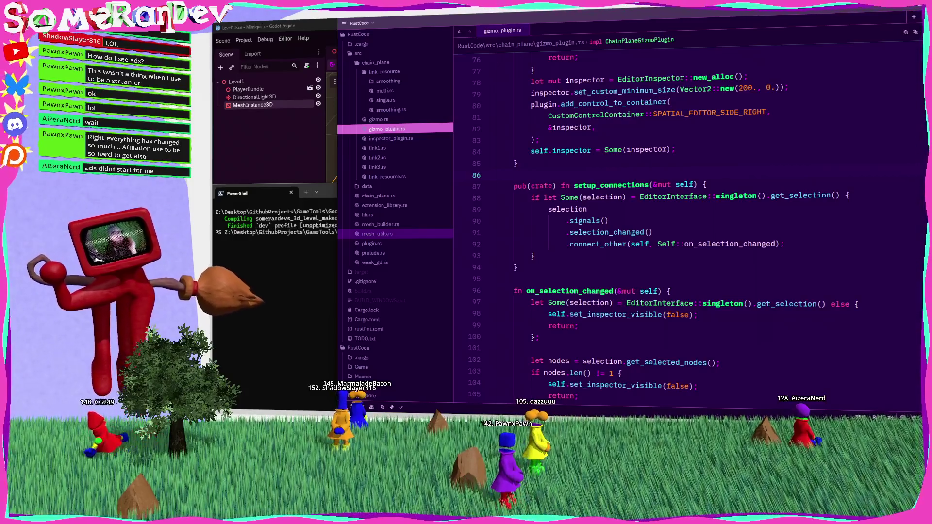
Open plugin.rs in RustRover and find the SRDs3DLevelToolsPlugin class definition.
{"action": "scroll", "coordinate": [680, 219], "scroll_direction": "down", "scroll_amount": 20}
{"action": "scroll", "coordinate": [680, 218], "scroll_direction": "up", "scroll_amount": 5}
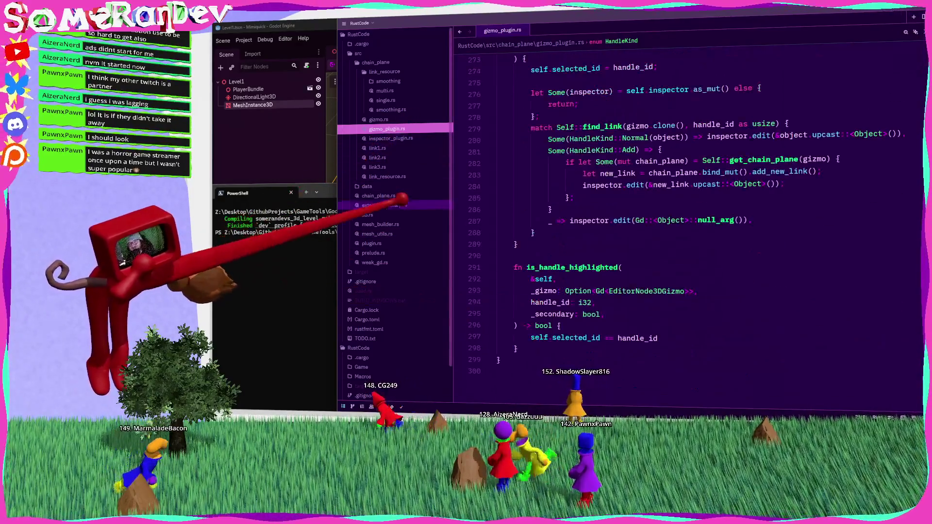
{"action": "left_click", "coordinate": [384, 243]}
{"action": "scroll", "coordinate": [607, 272], "scroll_direction": "up", "scroll_amount": 10}
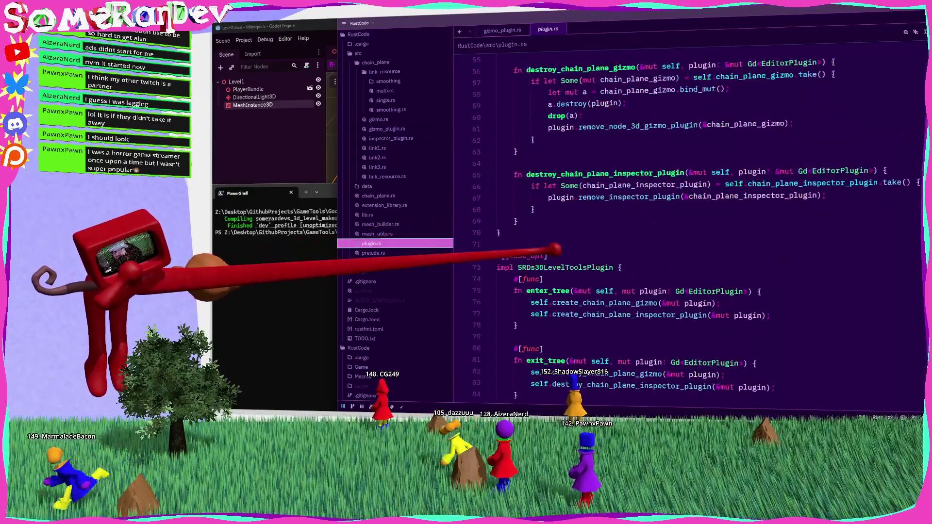
{"action": "scroll", "coordinate": [680, 219], "scroll_direction": "up", "scroll_amount": 10}
{"action": "scroll", "coordinate": [680, 218], "scroll_direction": "down", "scroll_amount": 13}
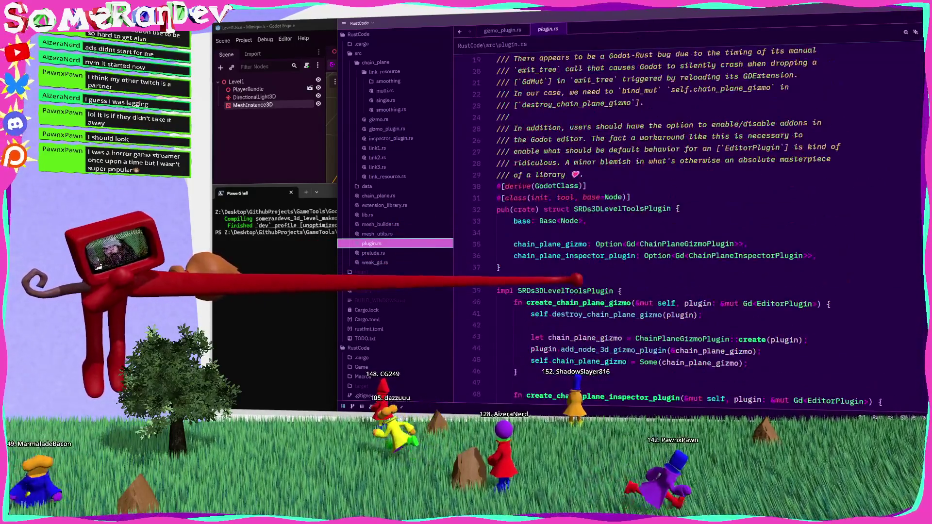
{"action": "scroll", "coordinate": [680, 218], "scroll_direction": "down", "scroll_amount": 9}
{"action": "scroll", "coordinate": [680, 219], "scroll_direction": "up", "scroll_amount": 4}
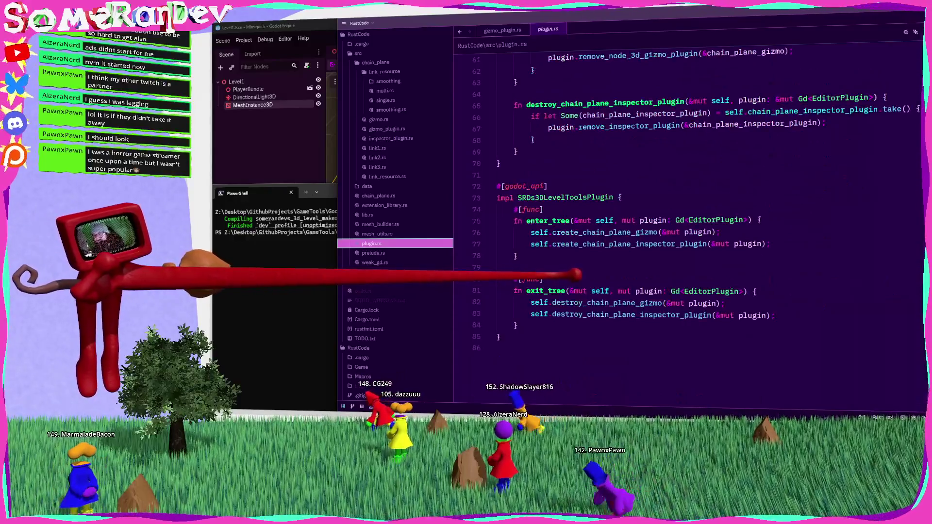
{"action": "scroll", "coordinate": [680, 219], "scroll_direction": "up", "scroll_amount": 12}
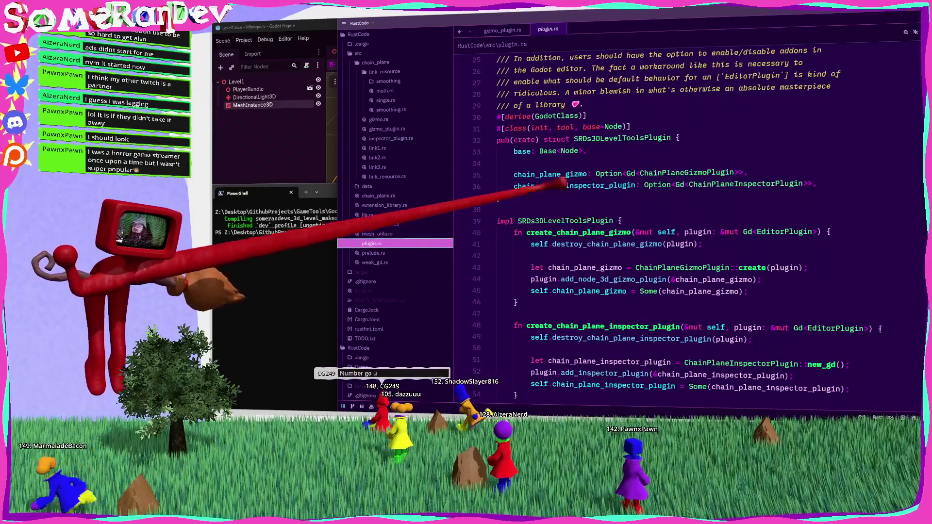
{"action": "scroll", "coordinate": [534, 155], "scroll_direction": "up", "scroll_amount": 4}
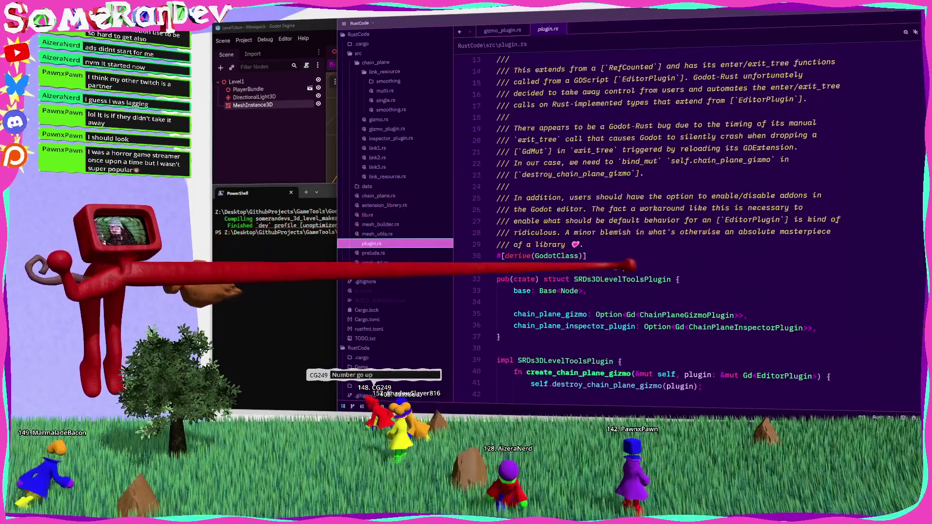
Change the class base=Node and Base<Node> to Object.
{"action": "double_click", "coordinate": [614, 267]}
{"action": "type", "text": "Object"}
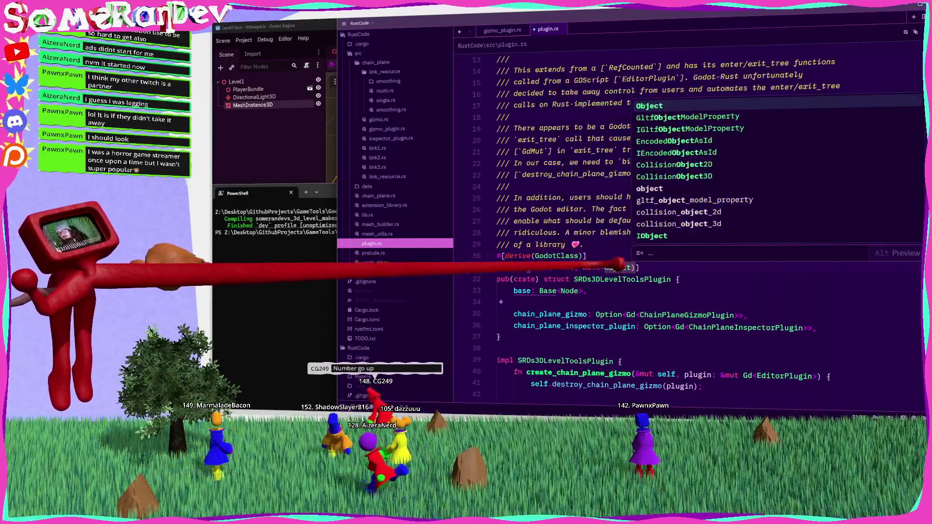
{"action": "double_click", "coordinate": [569, 291]}
{"action": "type", "text": "Object"}
Save plugin.rs and rerun the previous cargo build in PowerShell.
{"action": "key", "text": "ctrl+s"}
{"action": "key", "text": "alt+Tab"}
{"action": "key", "text": "Up"}
{"action": "key", "text": "Return"}
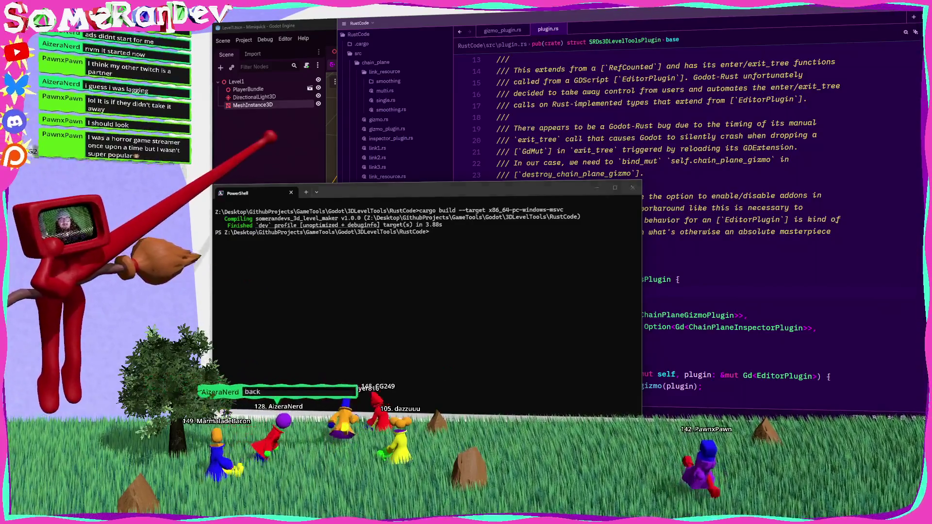
Return to Godot and reload the current project to load the rebuilt extension.
{"action": "key", "text": "alt+Tab"}
{"action": "left_click", "coordinate": [244, 40]}
{"action": "left_click", "coordinate": [272, 126]}
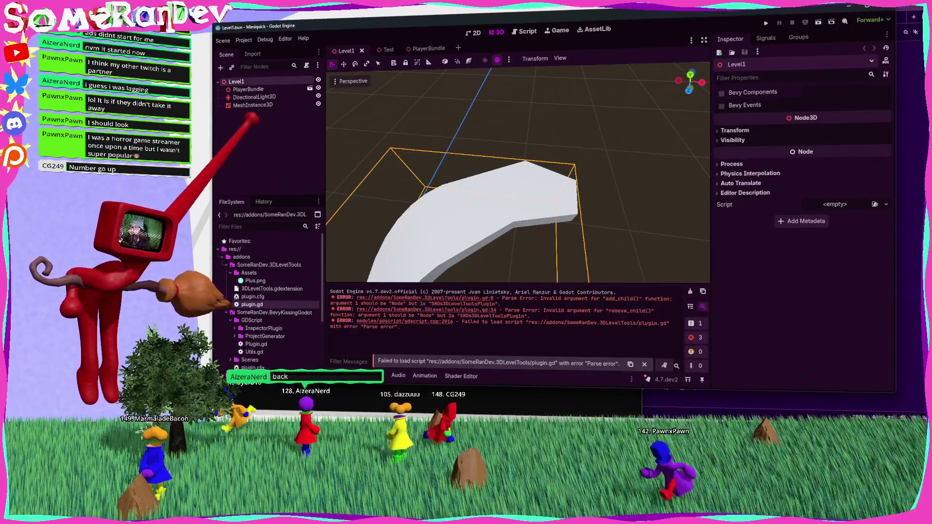
In plugin.gd, delete the commented notification block and the remove_child and add_child lines, then save.
{"action": "left_click", "coordinate": [528, 31]}
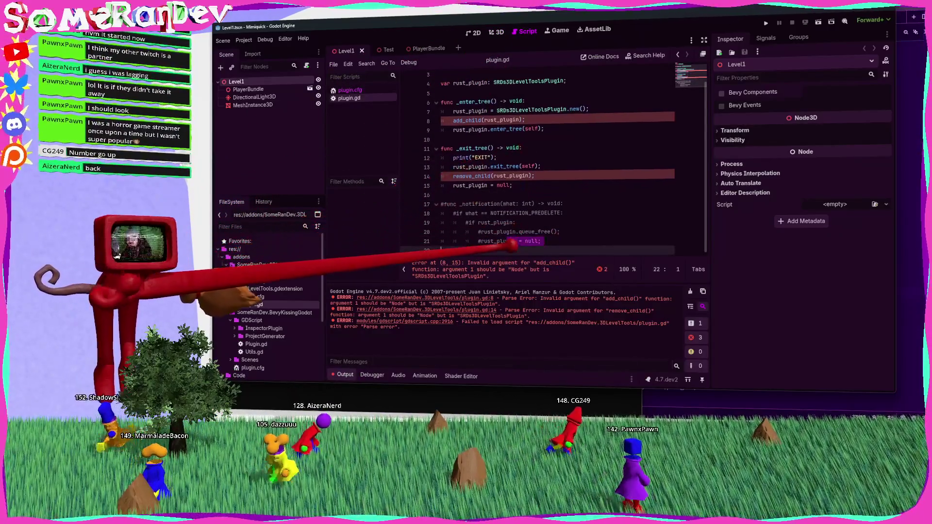
{"action": "left_click_drag", "start_coordinate": [514, 246], "coordinate": [444, 194]}
{"action": "key", "text": "BackSpace"}
{"action": "left_click", "coordinate": [481, 196]}
{"action": "key", "text": "ctrl+shift+k"}
{"action": "left_click", "coordinate": [525, 140]}
{"action": "key", "text": "ctrl+shift+k"}
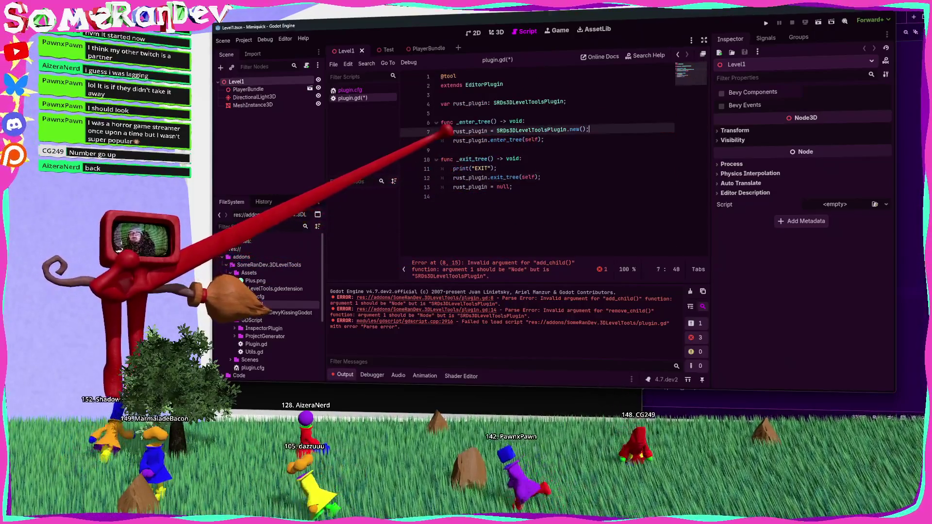
{"action": "key", "text": "ctrl+s"}
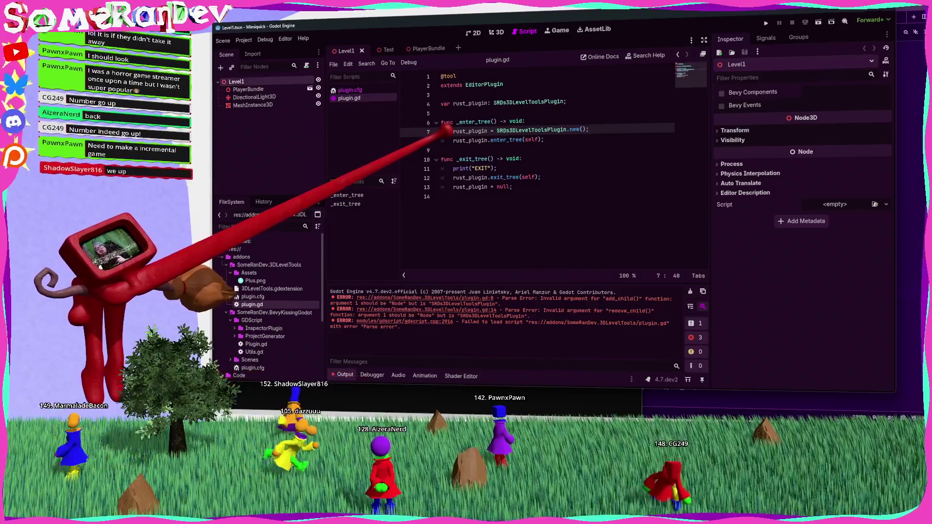
Remove the print("EXIT") line and add an empty line at the end of the script.
{"action": "double_click", "coordinate": [528, 102]}
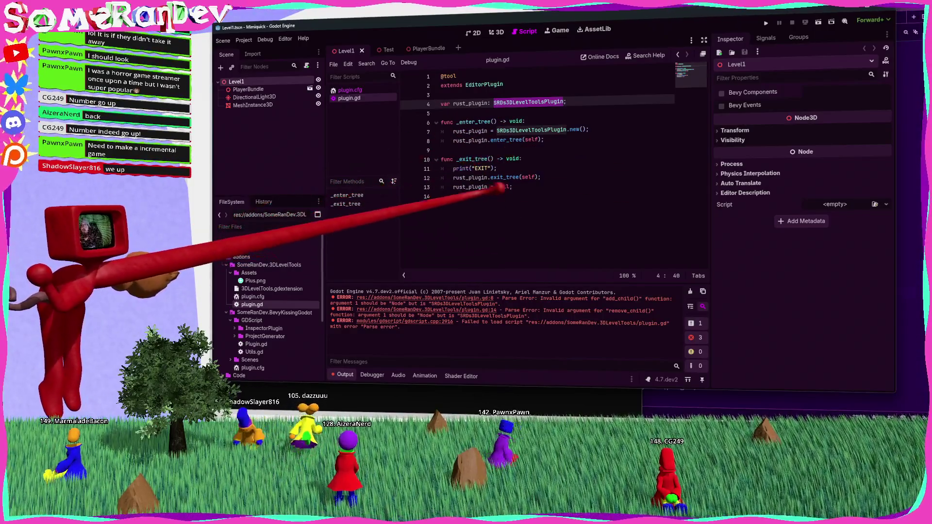
{"action": "left_click_drag", "start_coordinate": [496, 168], "coordinate": [442, 168]}
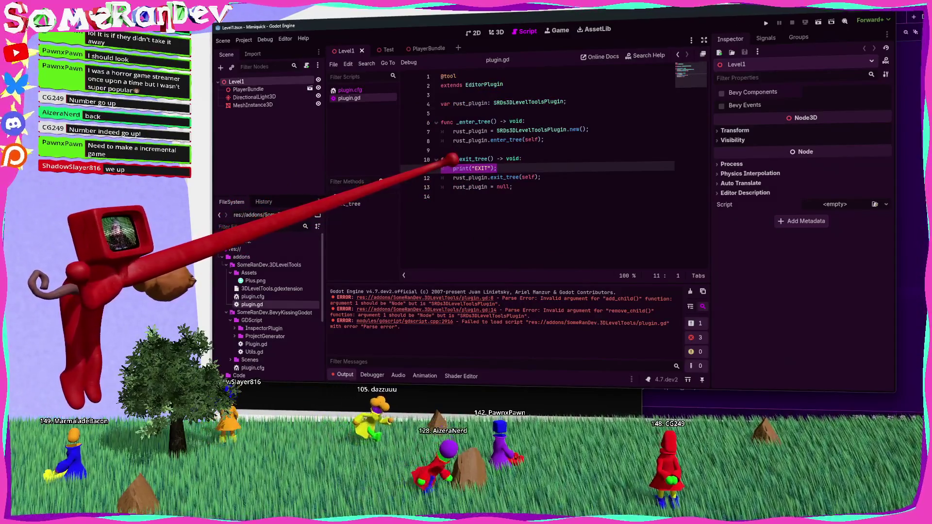
{"action": "key", "text": "BackSpace"}
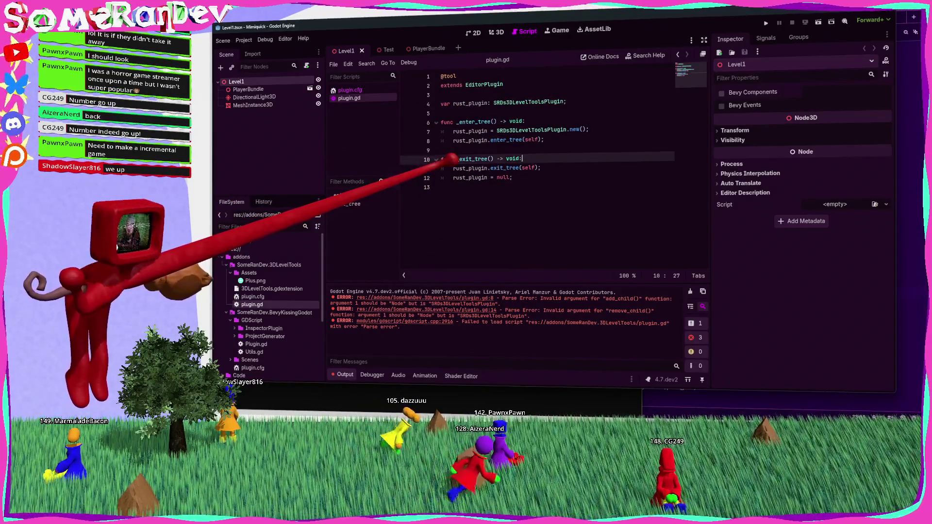
{"action": "left_click", "coordinate": [487, 131]}
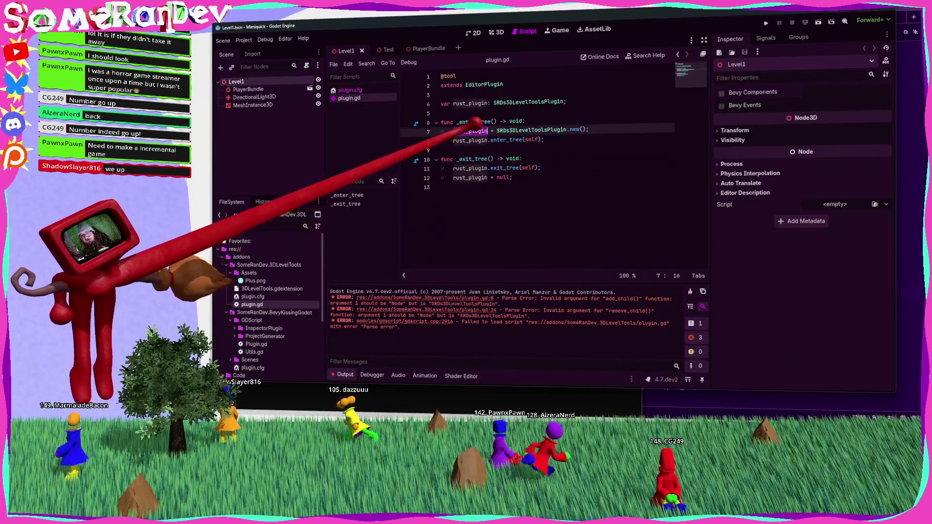
{"action": "left_click", "coordinate": [529, 122]}
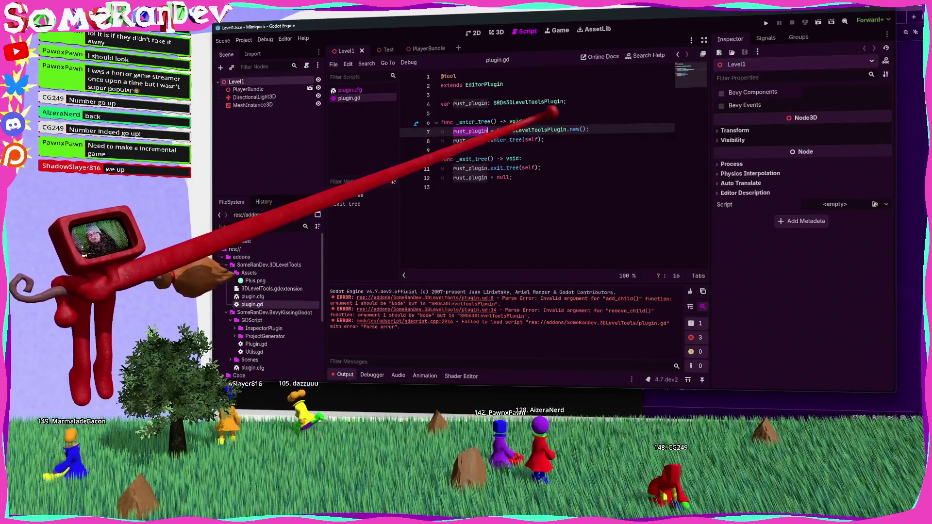
{"action": "left_click", "coordinate": [520, 188]}
{"action": "key", "text": "Return"}
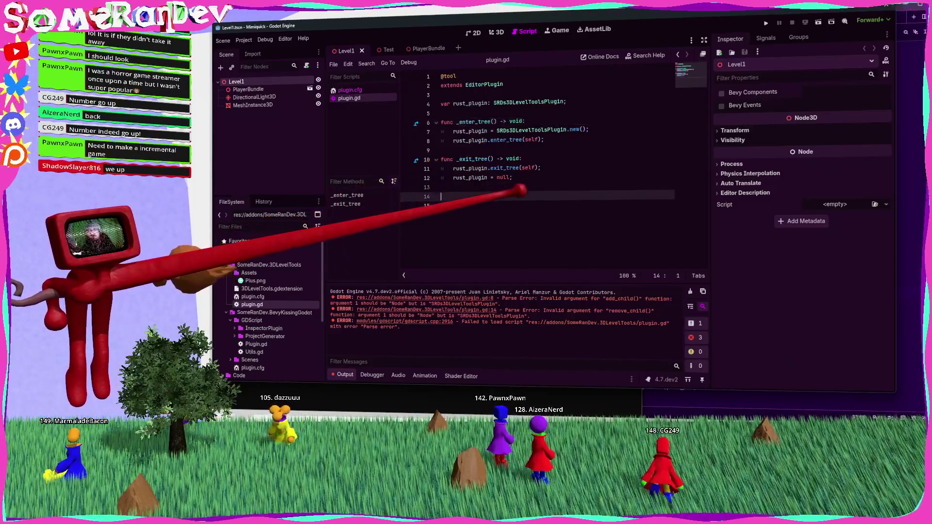
Write destroy_rust_plugin() with a null check, queue_free and the moved rust_plugin = null line.
{"action": "type", "text": "funcdestroy_rust_plugin() -> void:"}
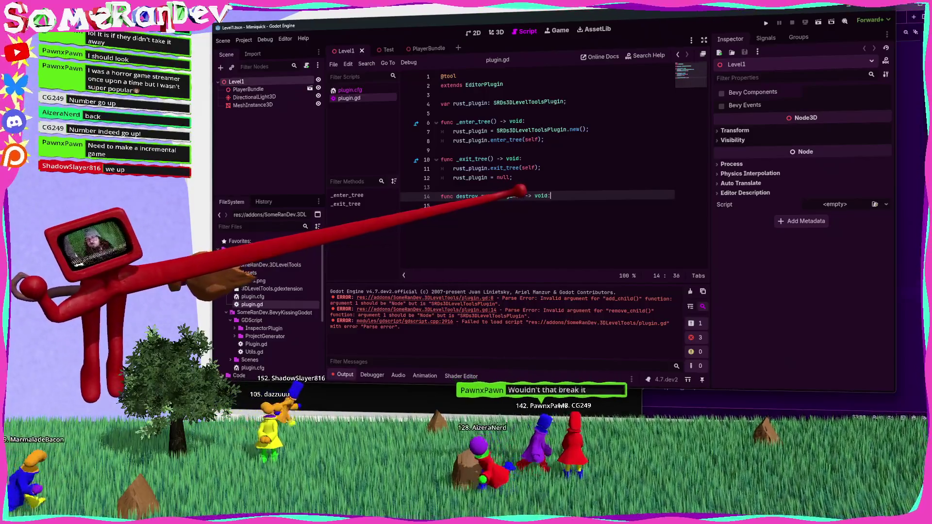
{"action": "key", "text": "Return"}
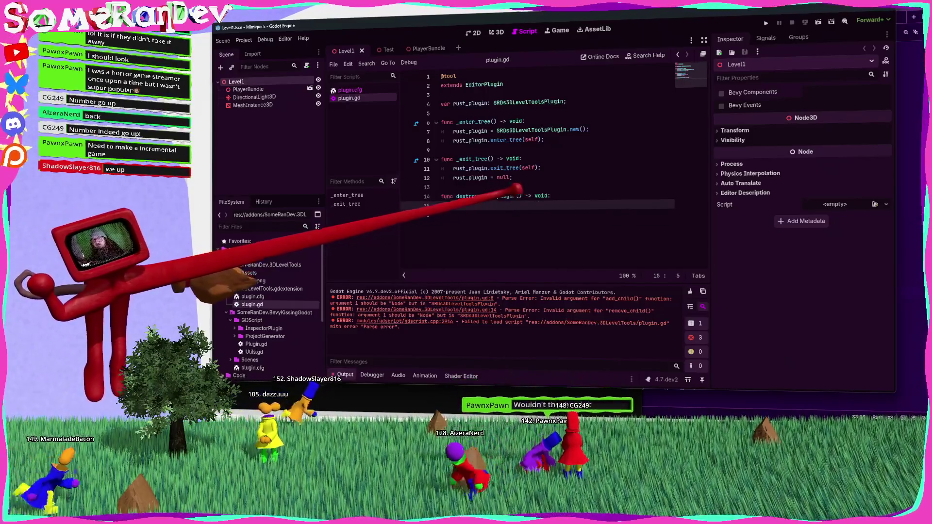
{"action": "type", "text": "if rust_plugin != null:"}
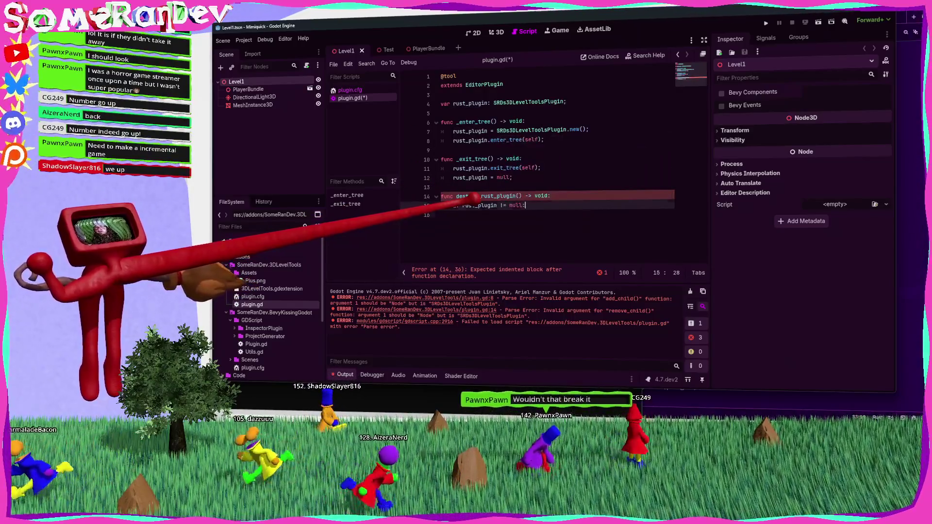
{"action": "key", "text": "Return"}
{"action": "left_click", "coordinate": [513, 177]}
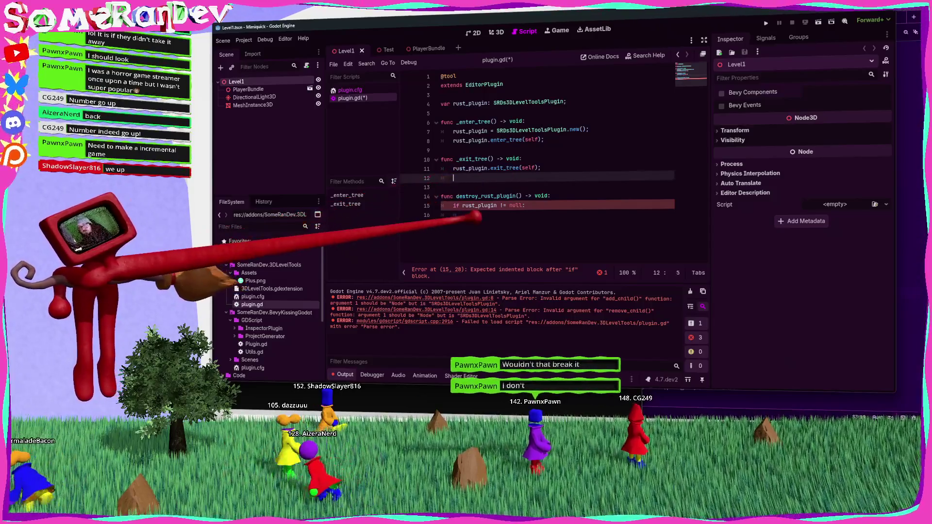
{"action": "key", "text": "ctrl+x"}
{"action": "key", "text": "Down"}
{"action": "key", "text": "Down"}
{"action": "key", "text": "Down"}
{"action": "key", "text": "ctrl+v"}
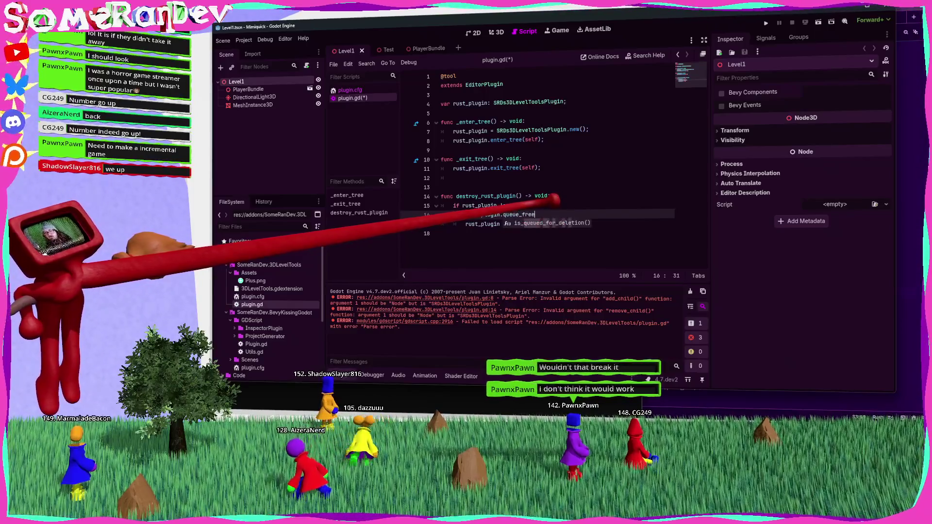
{"action": "type", "text": "();"}
{"action": "key", "text": "ctrl+s"}
Call destroy_rust_plugin() at the end of _exit_tree and the start of _enter_tree.
{"action": "left_click", "coordinate": [549, 158]}
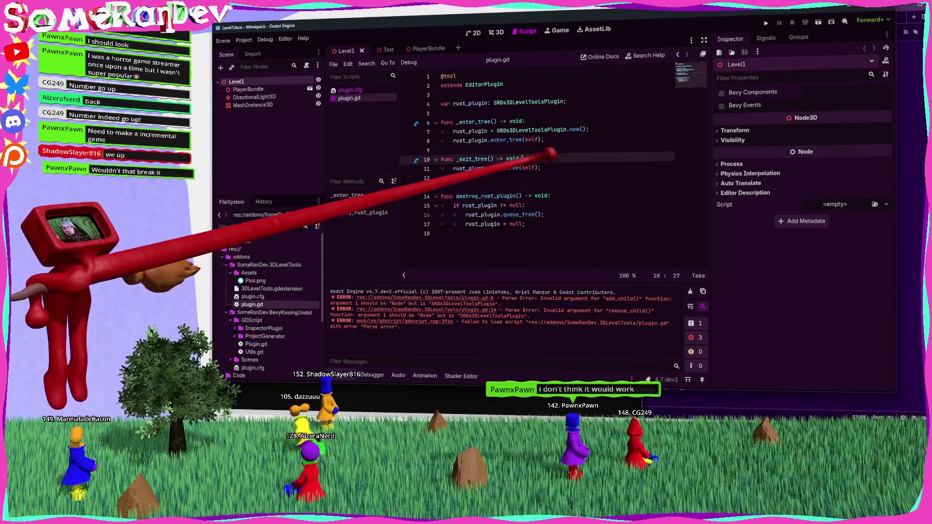
{"action": "key", "text": "Down"}
{"action": "key", "text": "End"}
{"action": "key", "text": "Return"}
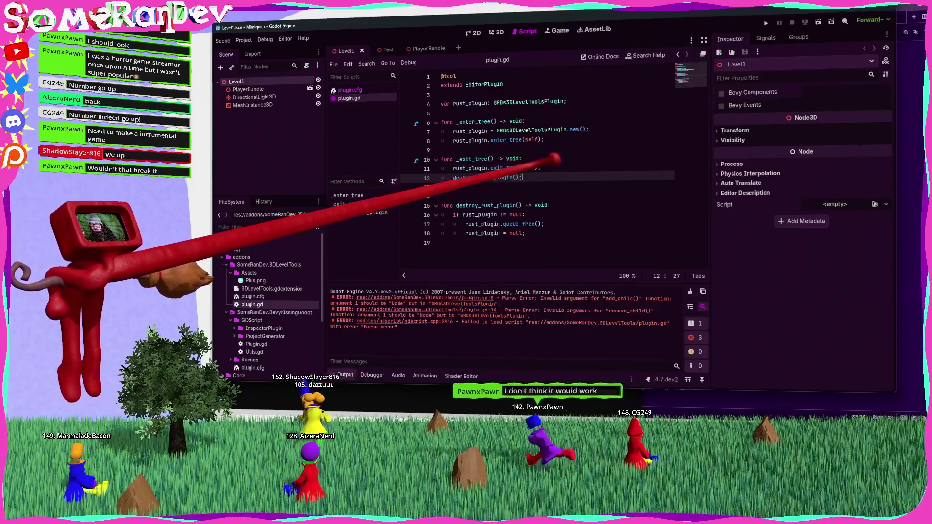
{"action": "key", "text": "ctrl+c"}
{"action": "key", "text": "Up"}
{"action": "key", "text": "Up"}
{"action": "key", "text": "Up"}
{"action": "key", "text": "ctrl+v"}
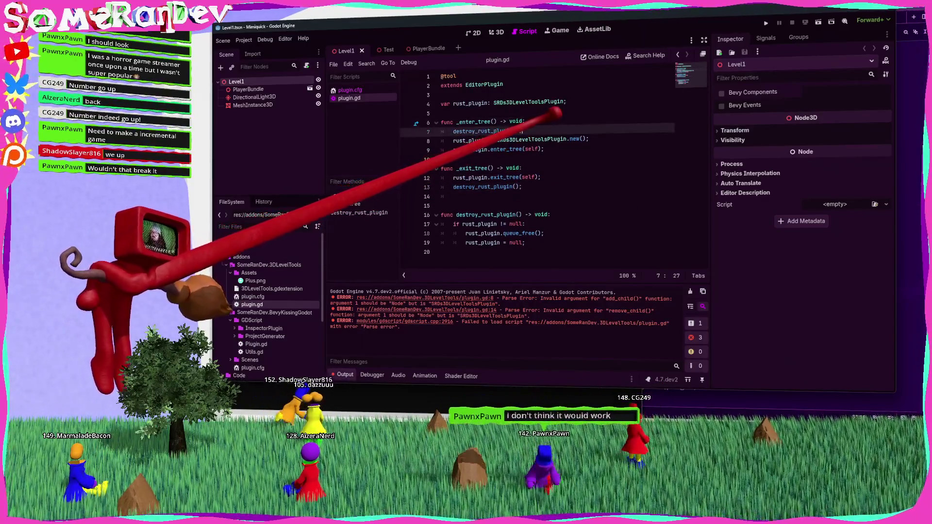
Remove the extra blank line after _exit_tree and review the finished script.
{"action": "left_click", "coordinate": [522, 187]}
{"action": "key", "text": "Delete"}
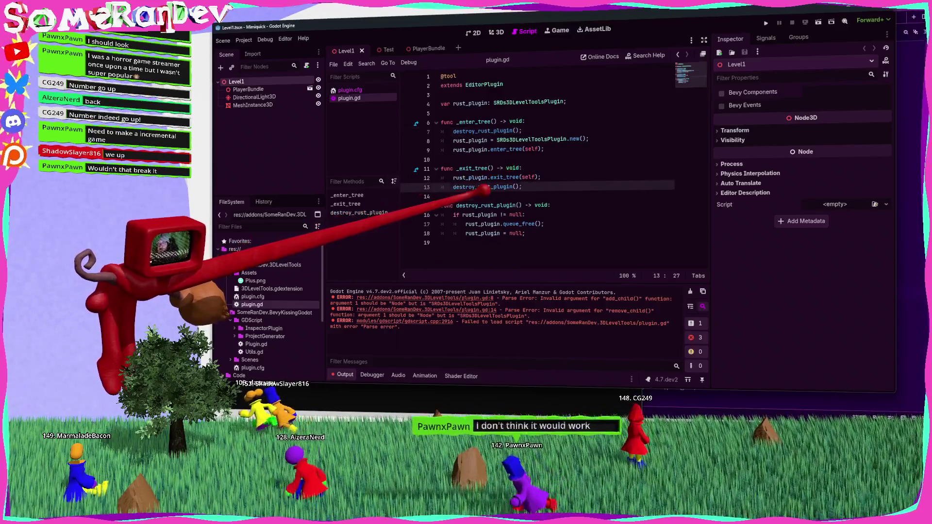
{"action": "key", "text": "Down"}
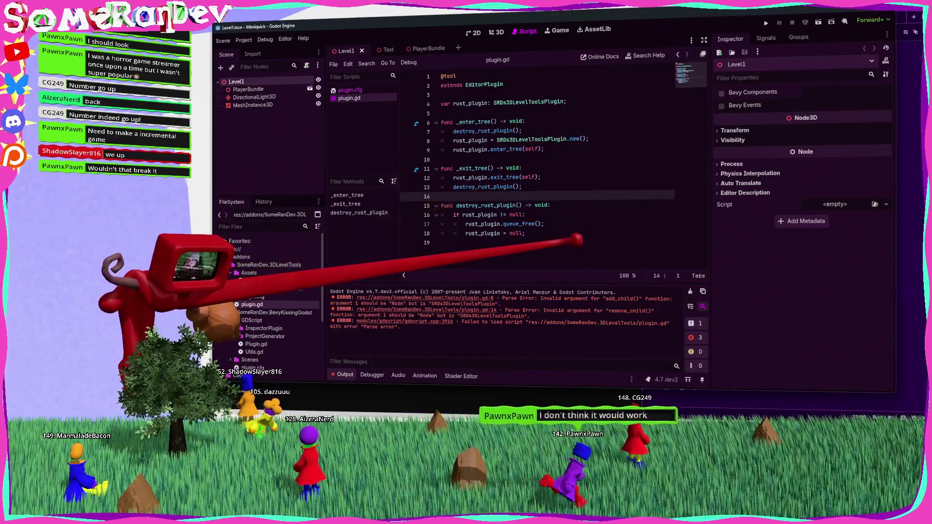
{"action": "key", "text": "ctrl+a"}
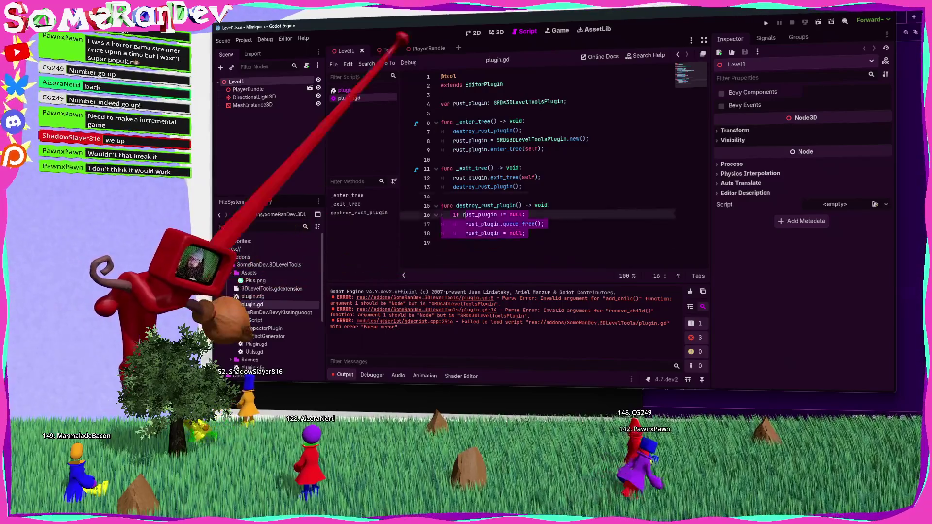
{"action": "left_click", "coordinate": [583, 206]}
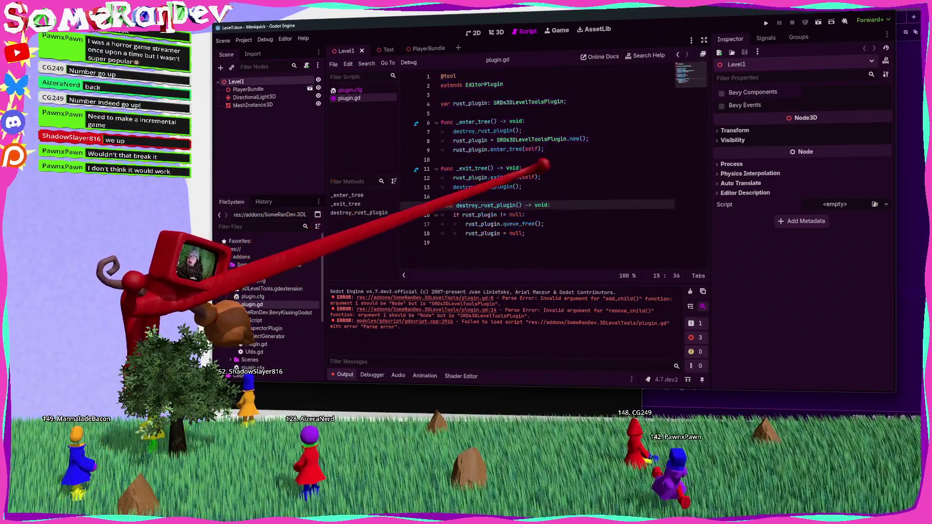
{"action": "left_click", "coordinate": [545, 162]}
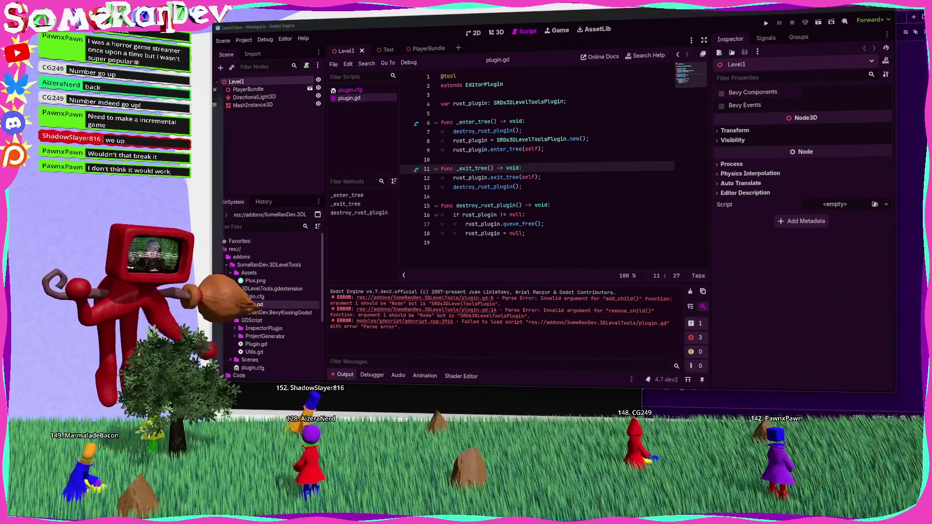
{"action": "key", "text": "alt+Tab"}
Google 'godot toggle addon programmatically' and open the godot-addon-toggler result in a new tab.
{"action": "type", "text": "g"}
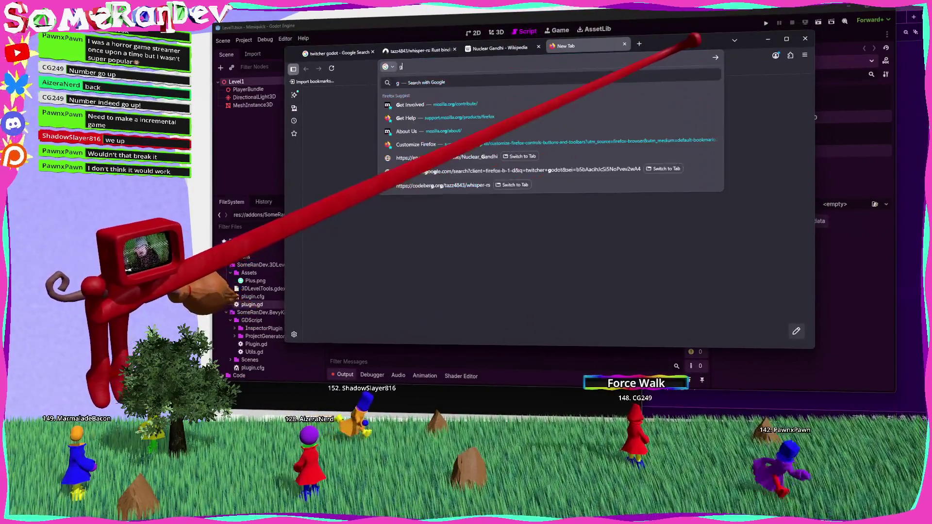
{"action": "type", "text": "odot etoggle addon programically"}
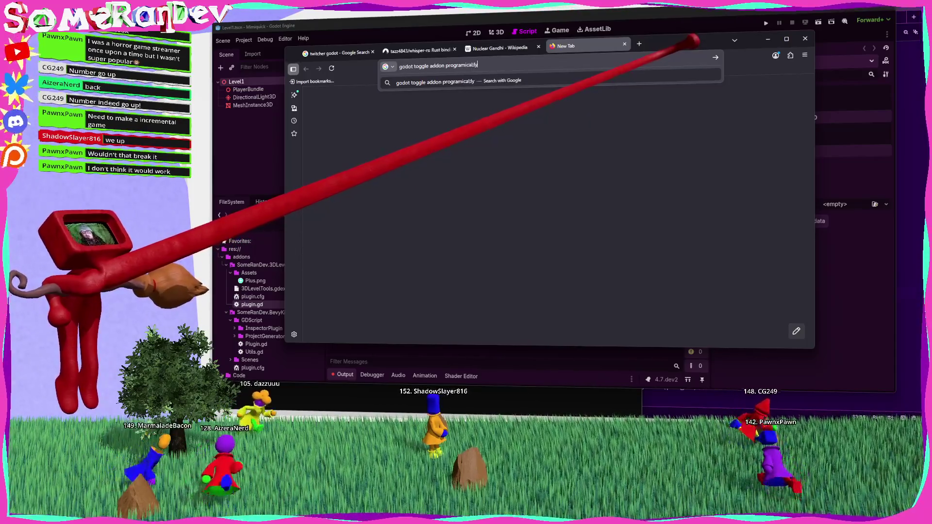
{"action": "key", "text": "Return"}
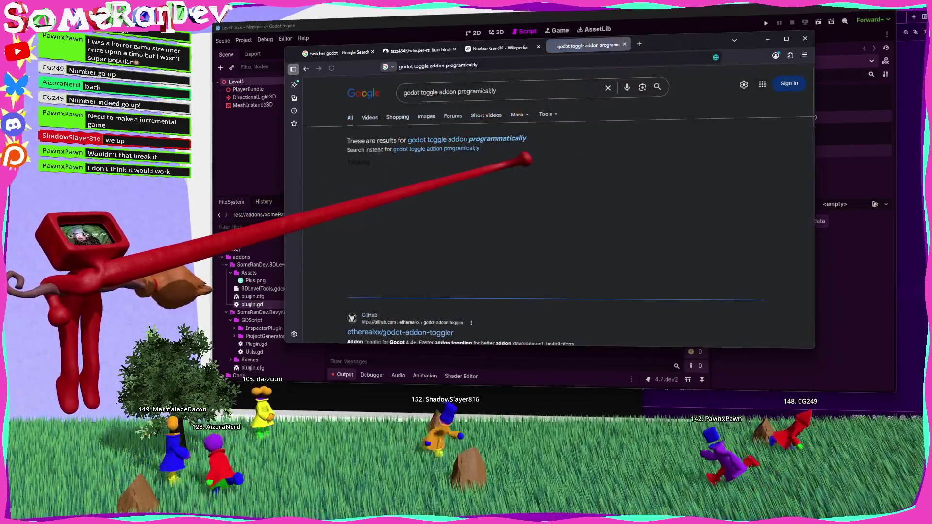
{"action": "scroll", "coordinate": [541, 211], "scroll_direction": "down", "scroll_amount": 5}
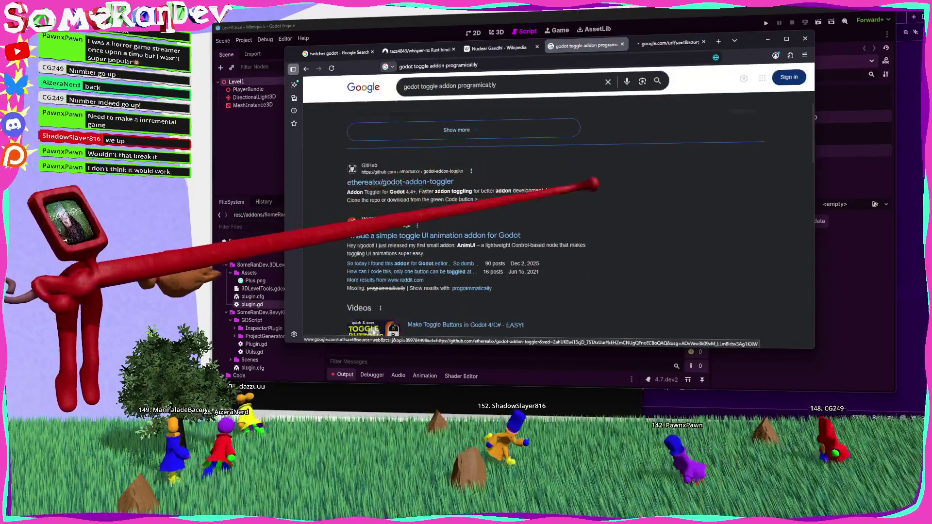
{"action": "middle_click", "coordinate": [447, 182]}
Browse the repository's addon_toggler scripts, reading one_addon_active_toggler.gd, then return to the results.
{"action": "left_click", "coordinate": [663, 43]}
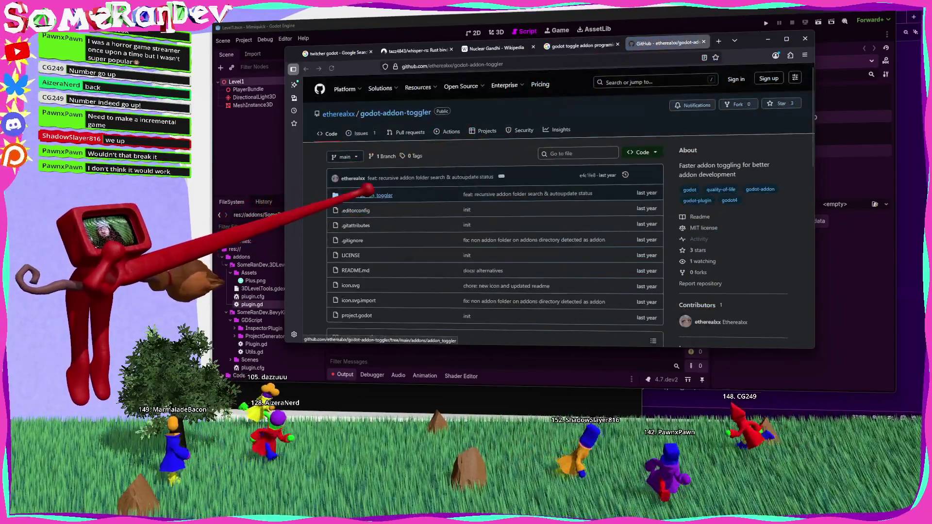
{"action": "left_click", "coordinate": [369, 193]}
{"action": "left_click", "coordinate": [454, 254]}
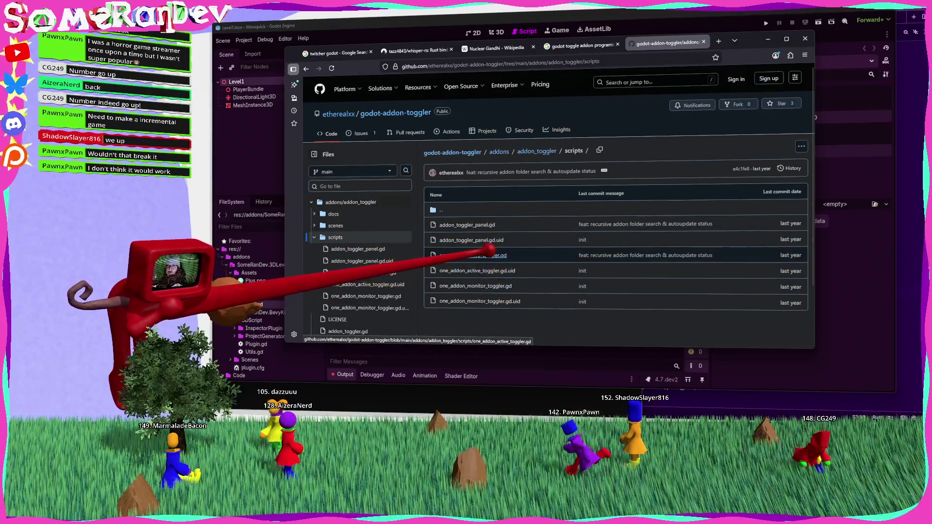
{"action": "left_click", "coordinate": [474, 256]}
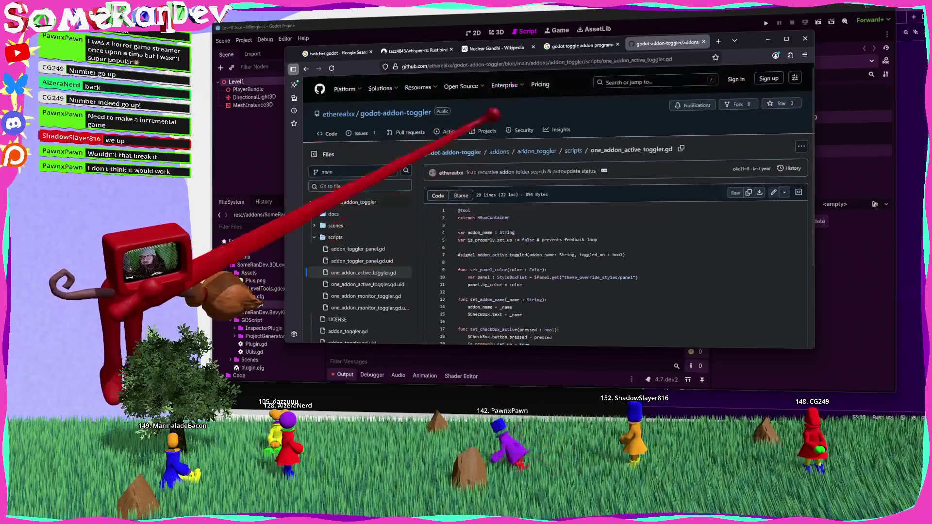
{"action": "left_click", "coordinate": [306, 69]}
{"action": "left_click", "coordinate": [306, 69]}
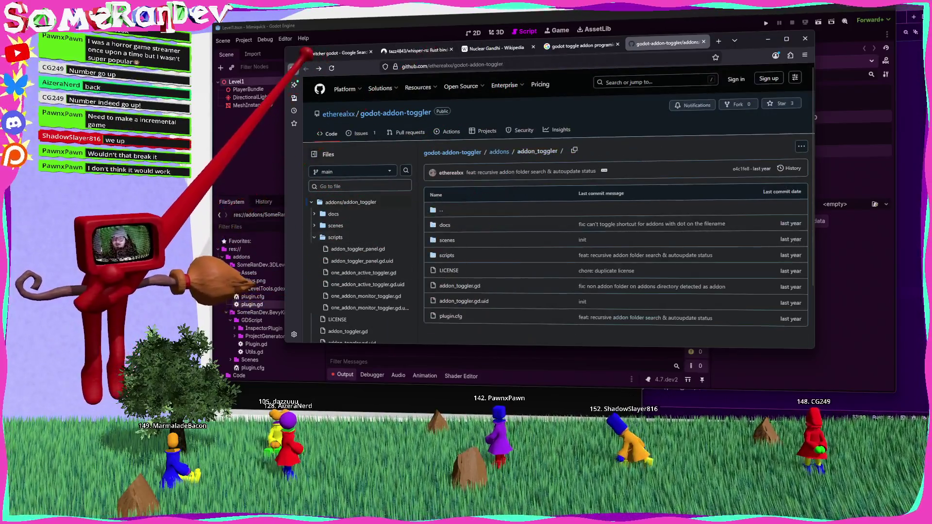
{"action": "left_click", "coordinate": [306, 68]}
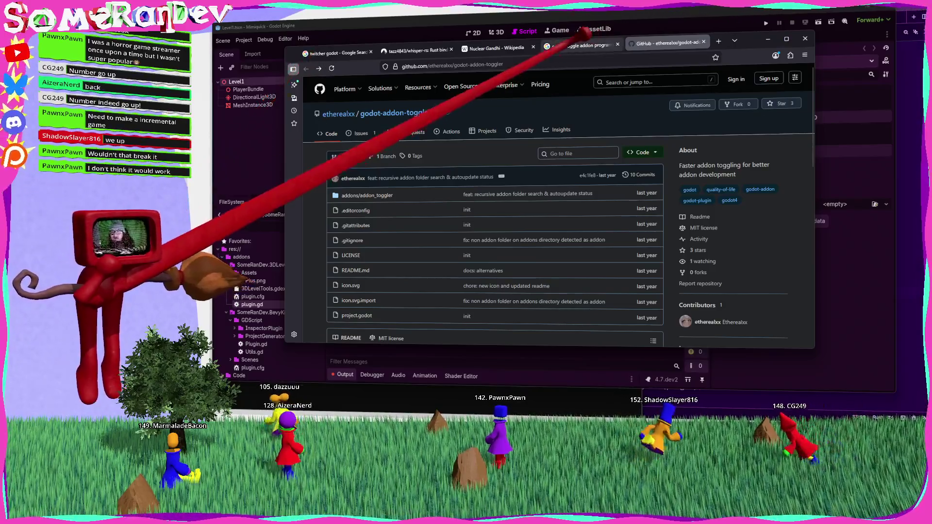
{"action": "left_click", "coordinate": [581, 45]}
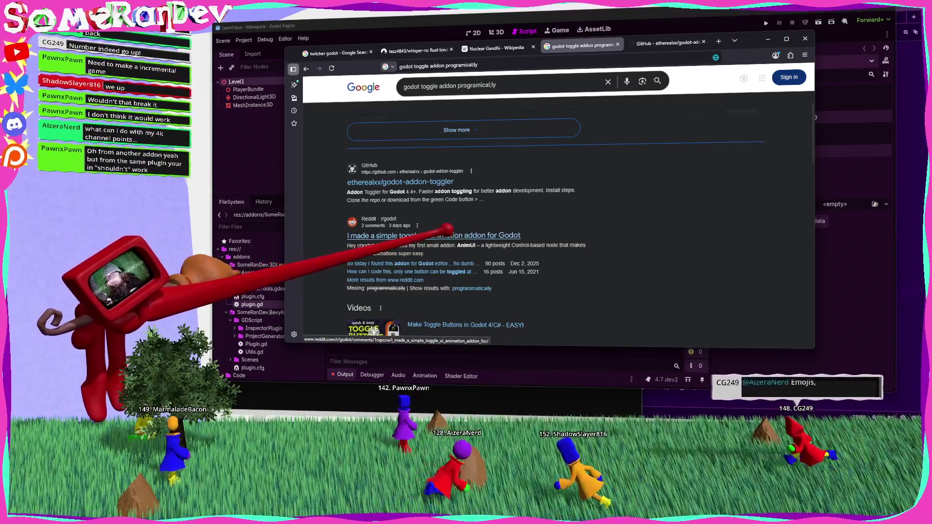
Search Google for 'godot editorplugin' and open the EditorPlugin documentation result.
{"action": "scroll", "coordinate": [417, 194], "scroll_direction": "down", "scroll_amount": 3}
{"action": "scroll", "coordinate": [423, 184], "scroll_direction": "up", "scroll_amount": 5}
{"action": "left_click", "coordinate": [502, 80]}
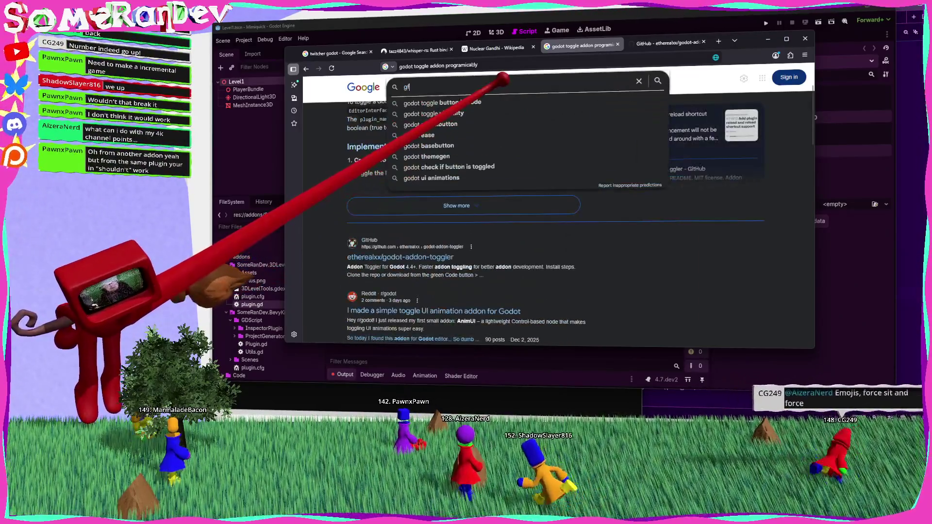
{"action": "type", "text": "odot ed"}
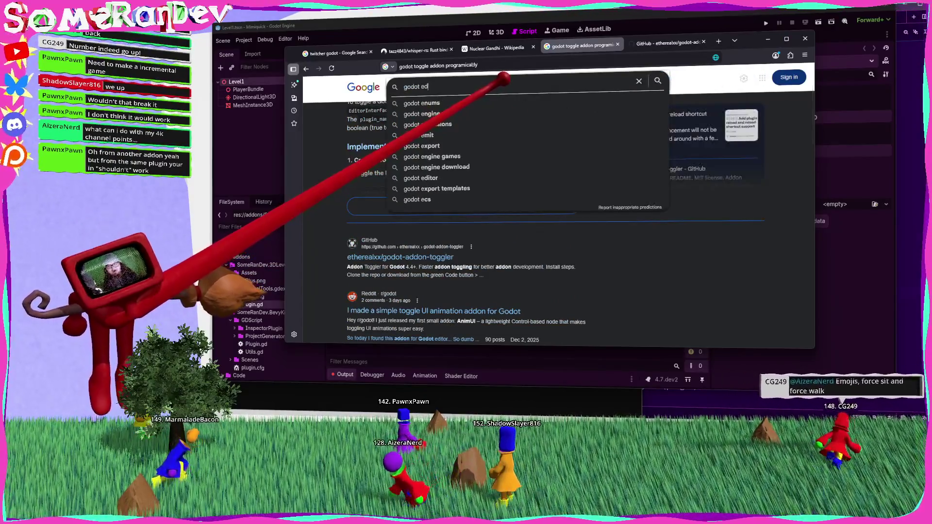
{"action": "type", "text": "itorplugin"}
{"action": "key", "text": "Return"}
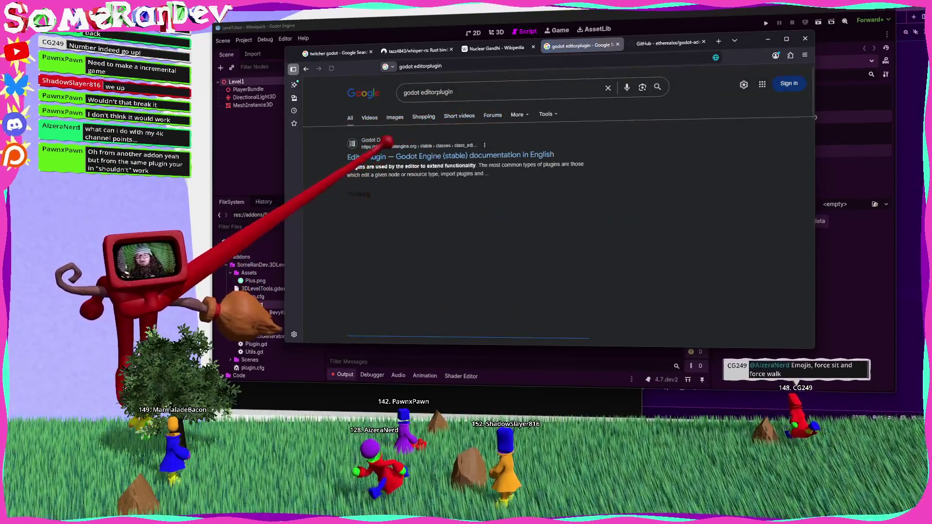
{"action": "left_click", "coordinate": [437, 154]}
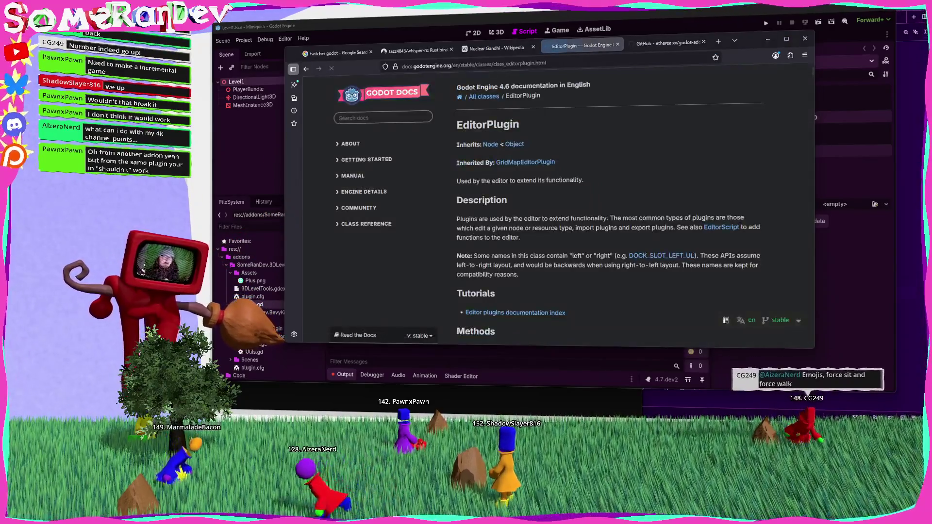
Scroll through the EditorPlugin methods table and find the 'addons' matches on the page.
{"action": "scroll", "coordinate": [562, 197], "scroll_direction": "down", "scroll_amount": 10}
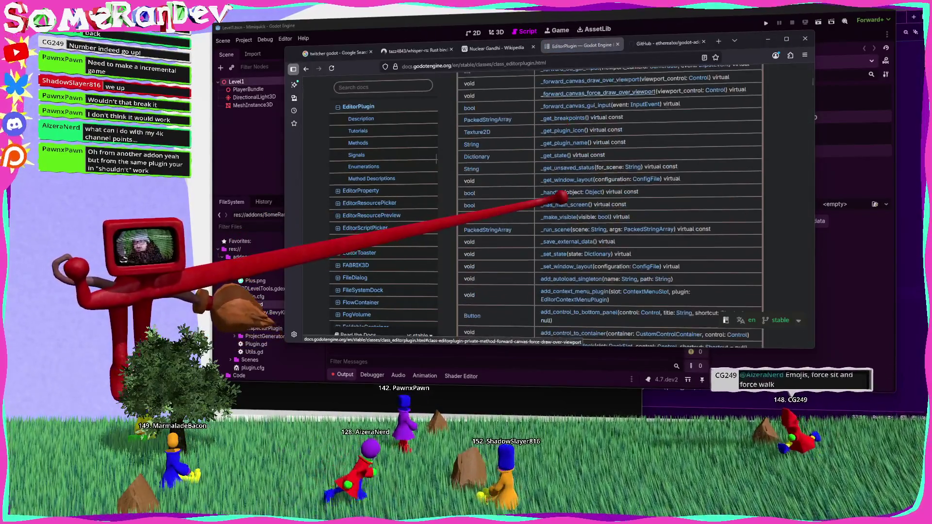
{"action": "scroll", "coordinate": [562, 197], "scroll_direction": "down", "scroll_amount": 10}
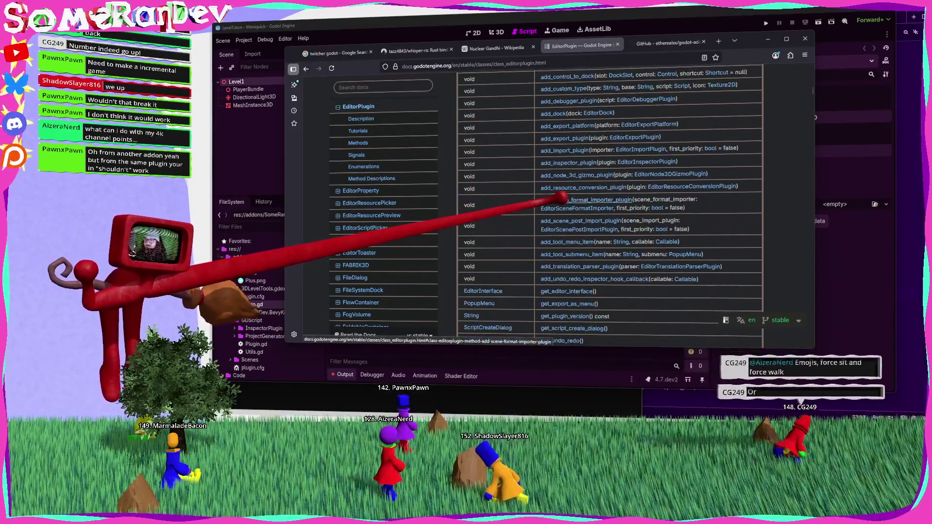
{"action": "scroll", "coordinate": [558, 199], "scroll_direction": "down", "scroll_amount": 5}
{"action": "key", "text": "ctrl+f"}
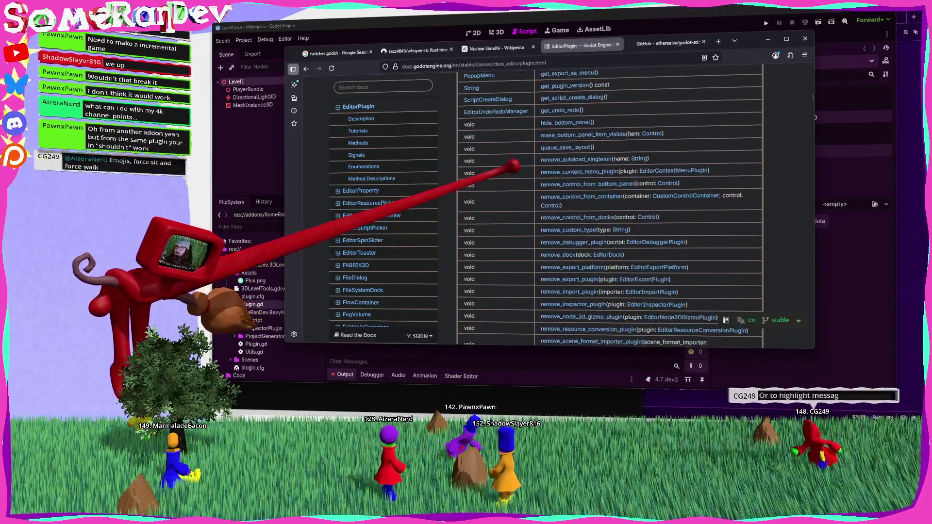
{"action": "type", "text": "addons"}
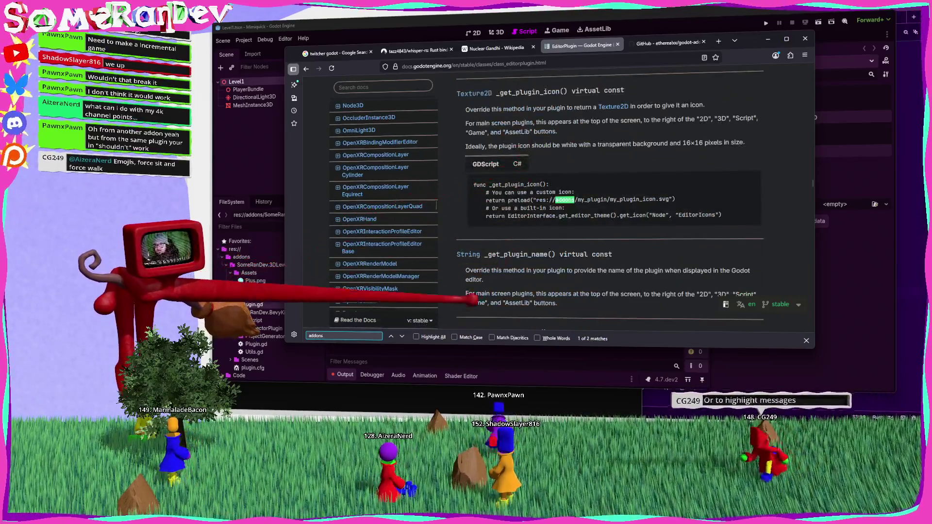
{"action": "left_click", "coordinate": [402, 336]}
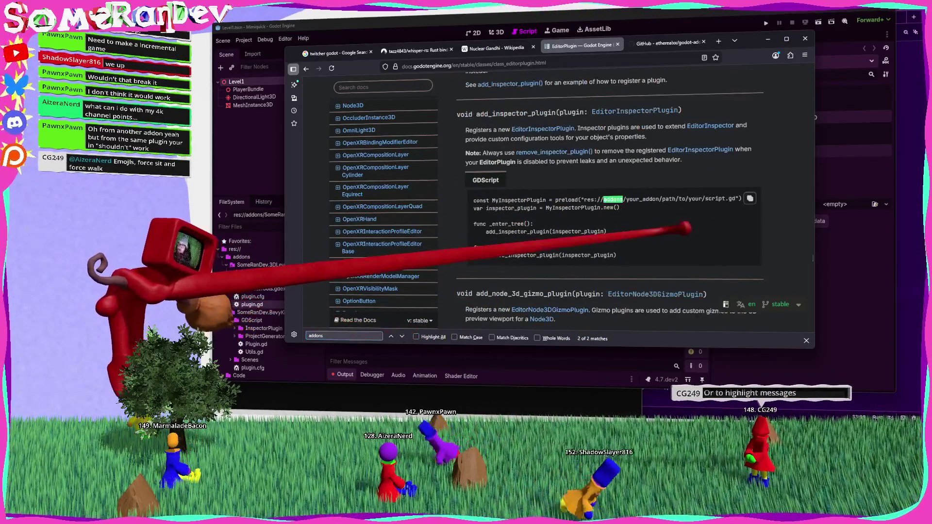
Scroll back up and switch to the godot-addon-toggler GitHub tab.
{"action": "scroll", "coordinate": [631, 291], "scroll_direction": "up", "scroll_amount": 5}
{"action": "scroll", "coordinate": [661, 242], "scroll_direction": "up", "scroll_amount": 15}
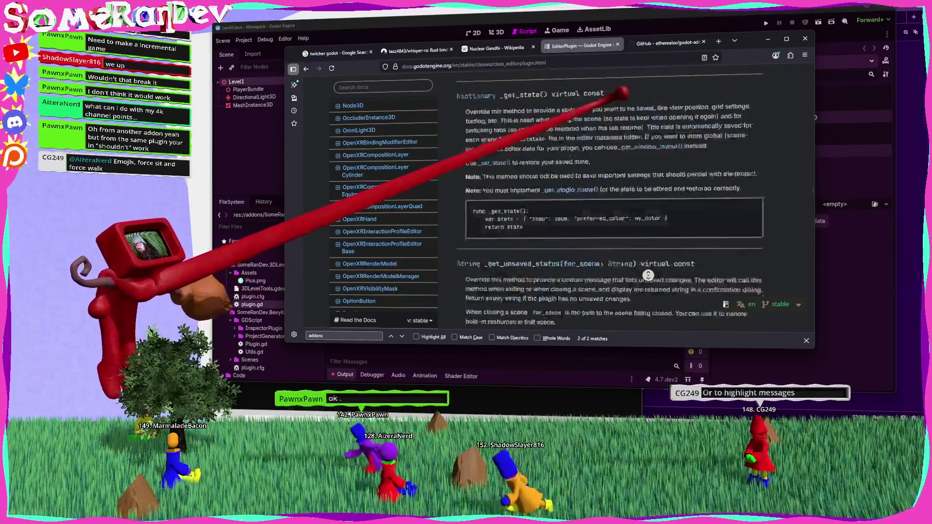
{"action": "scroll", "coordinate": [627, 115], "scroll_direction": "up", "scroll_amount": 5}
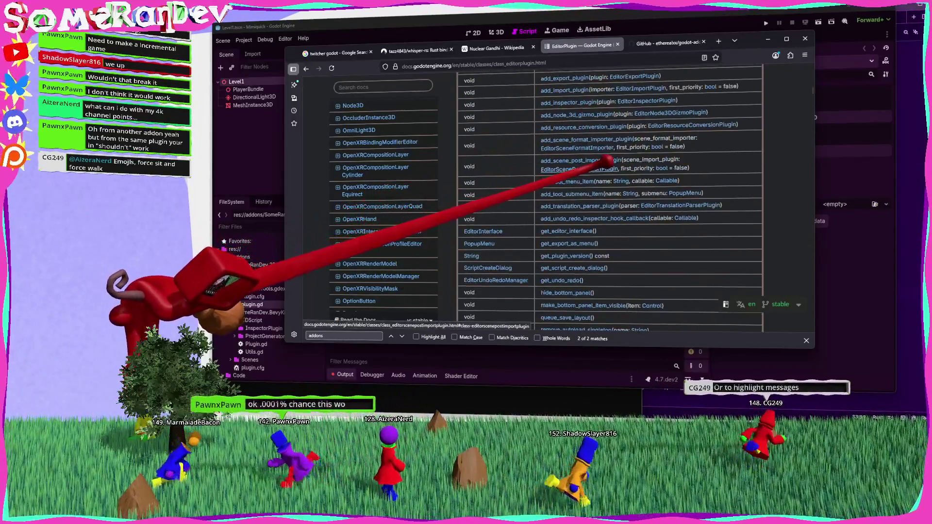
{"action": "left_click", "coordinate": [651, 42]}
{"action": "key", "text": "ctrl+l"}
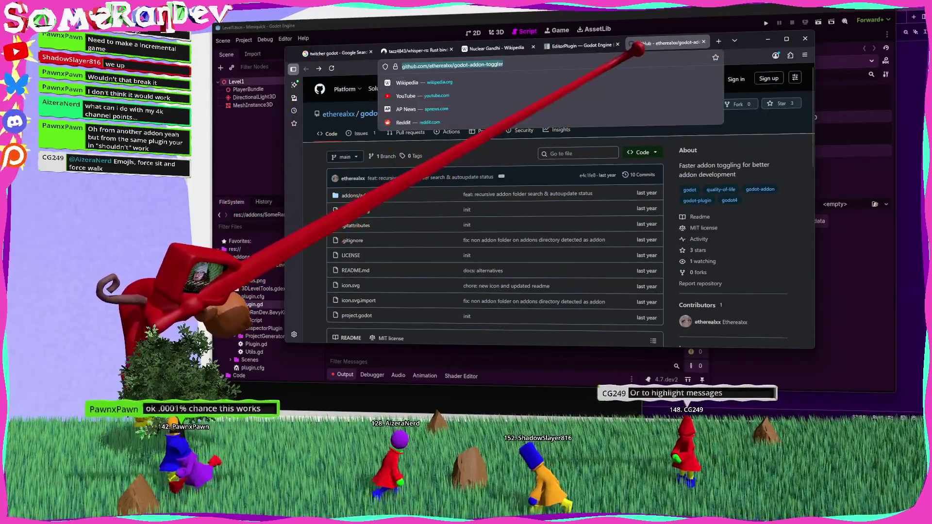
Read addon_toggler.gd, then open addon_toggler_panel.gd from the scripts folder.
{"action": "left_click", "coordinate": [365, 196]}
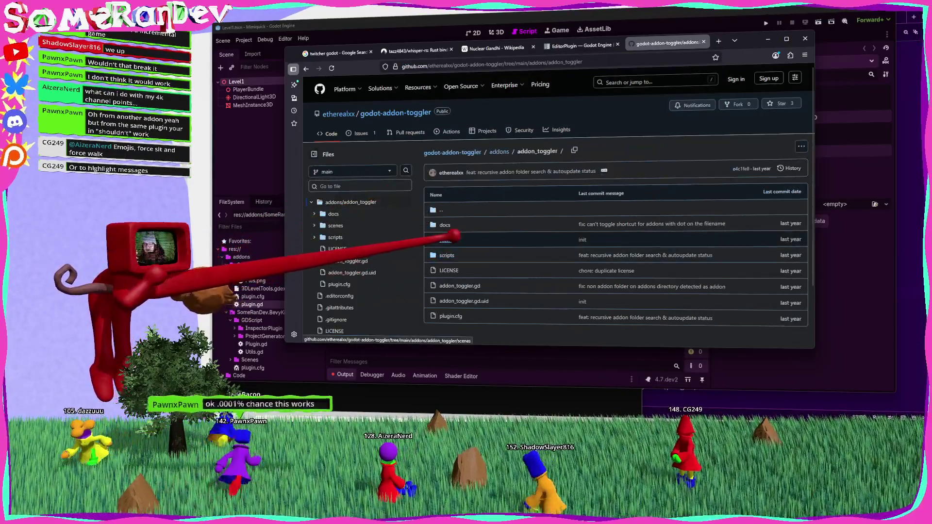
{"action": "left_click", "coordinate": [478, 286]}
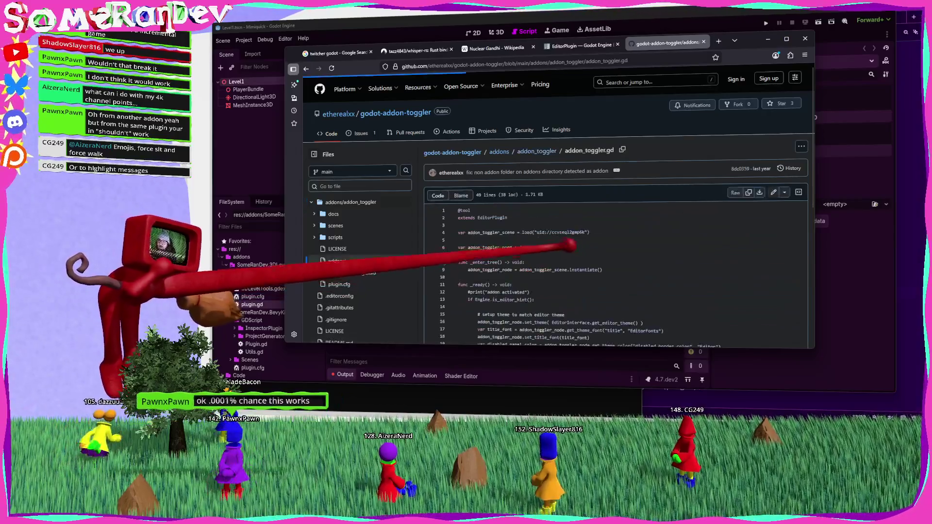
{"action": "scroll", "coordinate": [576, 246], "scroll_direction": "down", "scroll_amount": 5}
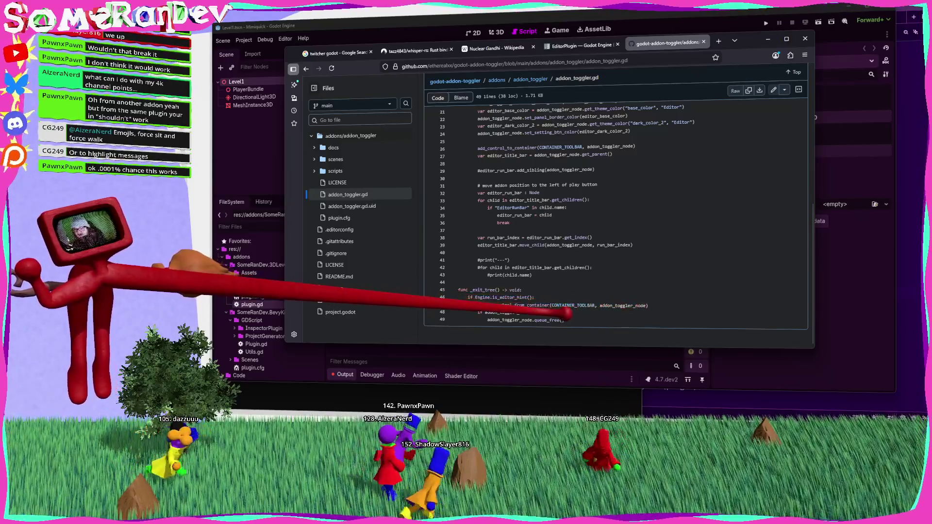
{"action": "key", "text": "alt+Left"}
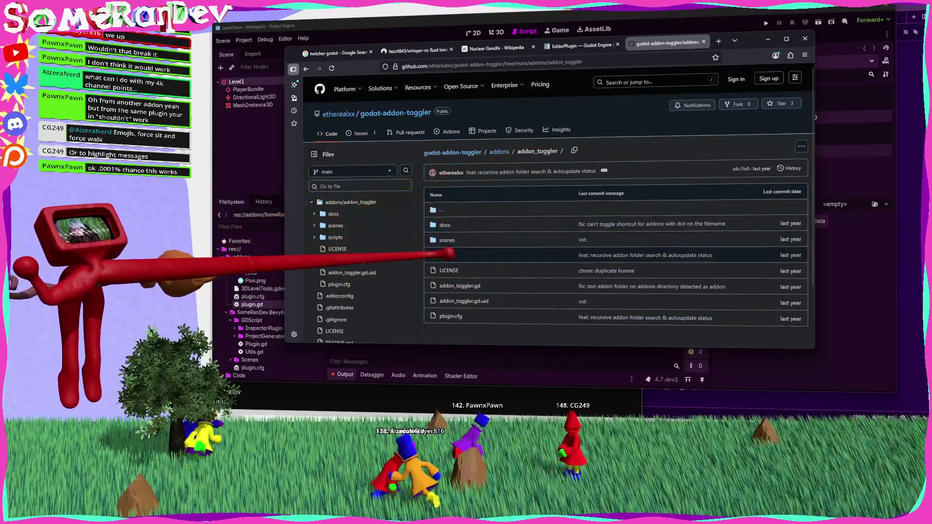
{"action": "left_click", "coordinate": [446, 255]}
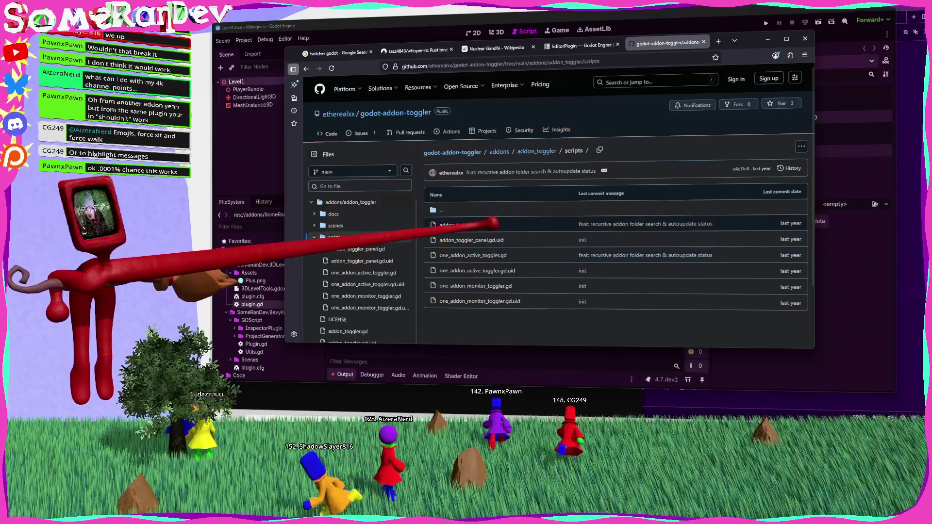
{"action": "left_click", "coordinate": [490, 224]}
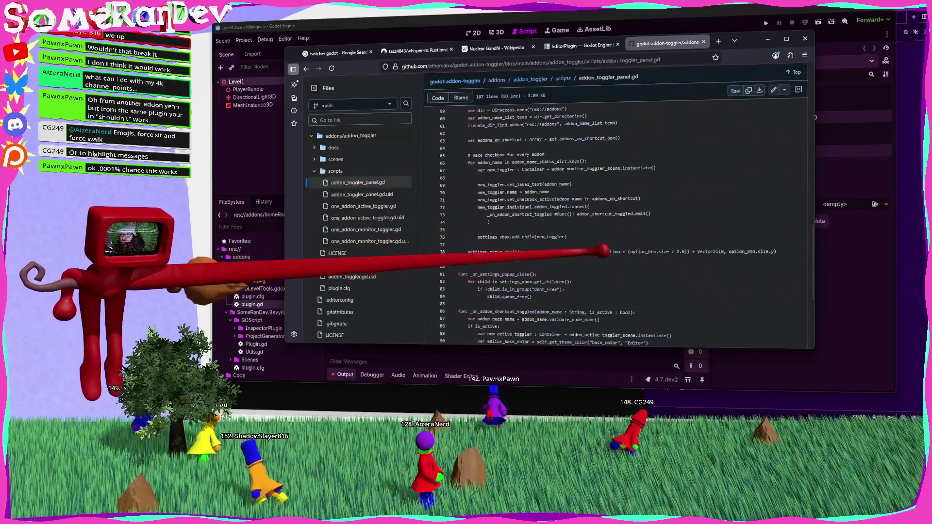
Search addon_toggler_panel.gd for 'addon' and scroll through the matches.
{"action": "key", "text": "ctrl+f"}
{"action": "type", "text": "addon"}
{"action": "scroll", "coordinate": [601, 239], "scroll_direction": "down", "scroll_amount": 20}
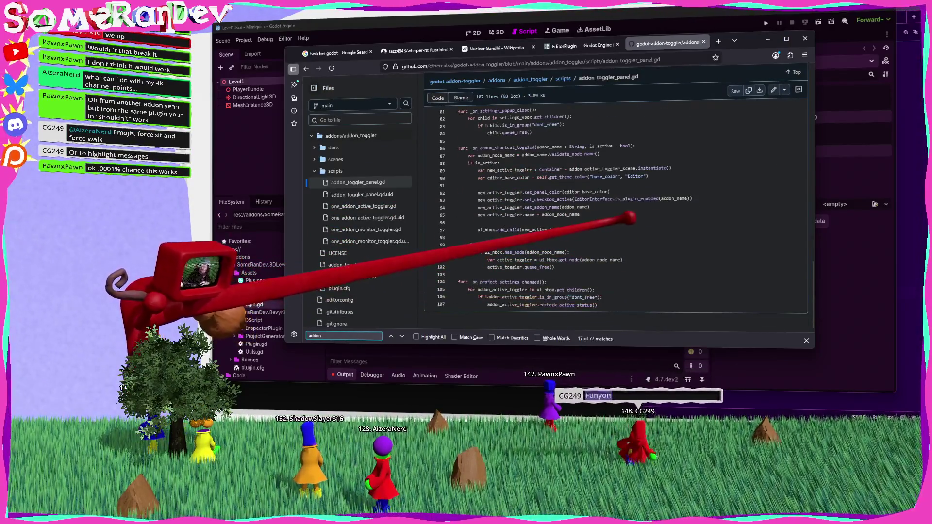
{"action": "scroll", "coordinate": [616, 209], "scroll_direction": "up", "scroll_amount": 5}
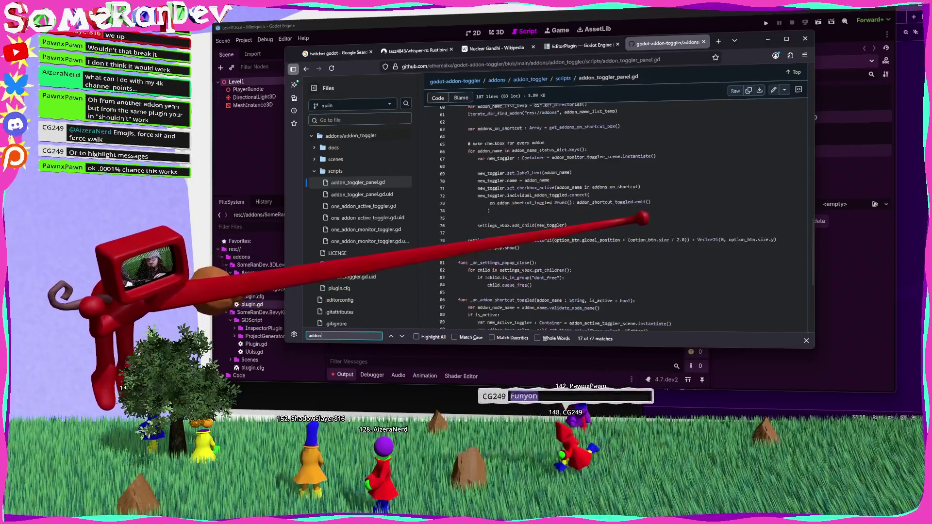
{"action": "scroll", "coordinate": [608, 217], "scroll_direction": "up", "scroll_amount": 2}
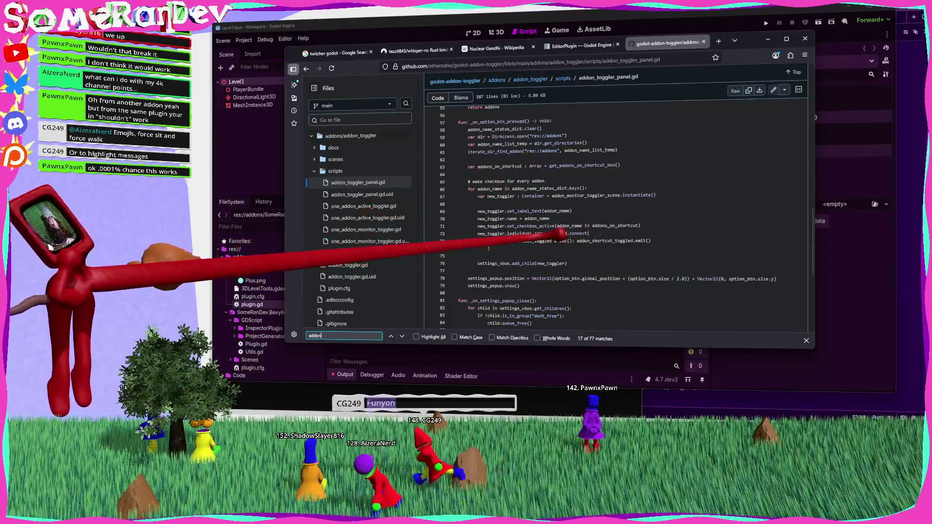
{"action": "scroll", "coordinate": [561, 234], "scroll_direction": "down", "scroll_amount": 3}
{"action": "scroll", "coordinate": [539, 229], "scroll_direction": "down", "scroll_amount": 3}
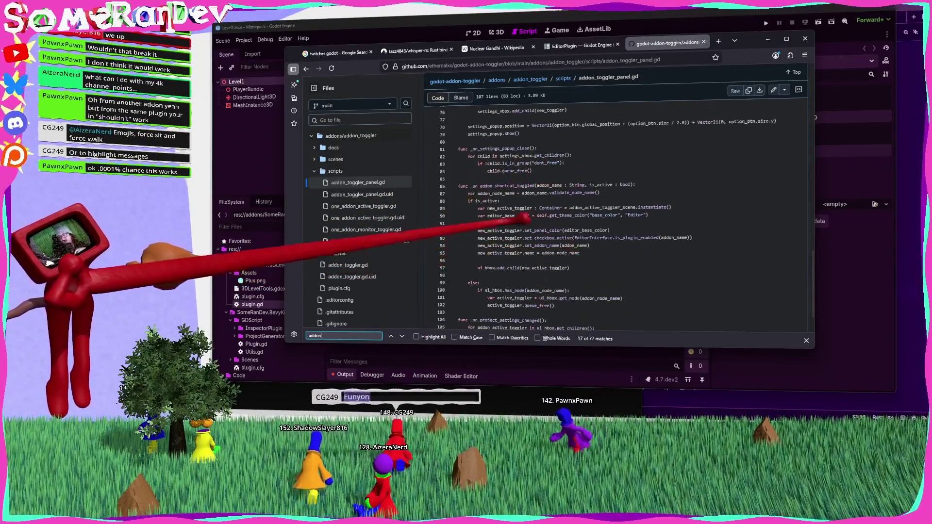
{"action": "scroll", "coordinate": [558, 248], "scroll_direction": "down", "scroll_amount": 3}
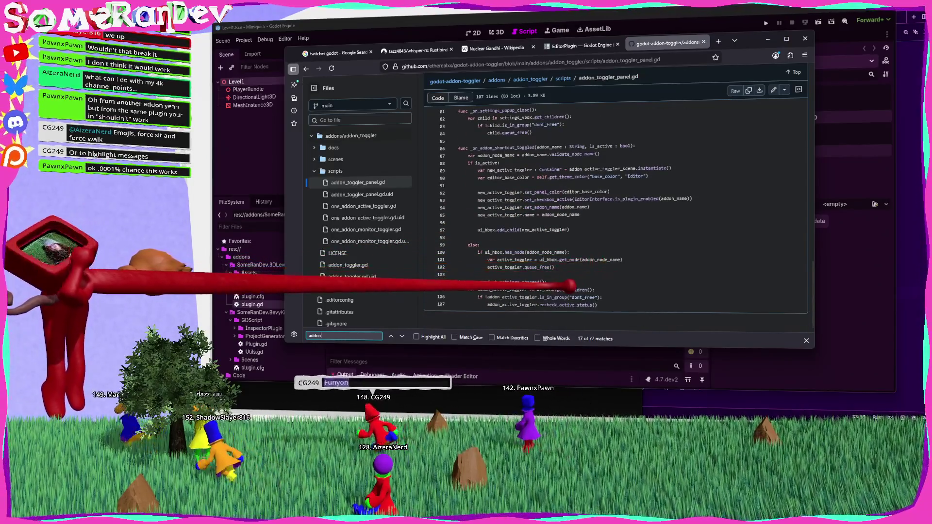
Trace the references to _on_project_settings_changed, then search the file for addon_shortcut_toggled.
{"action": "left_click", "coordinate": [534, 282]}
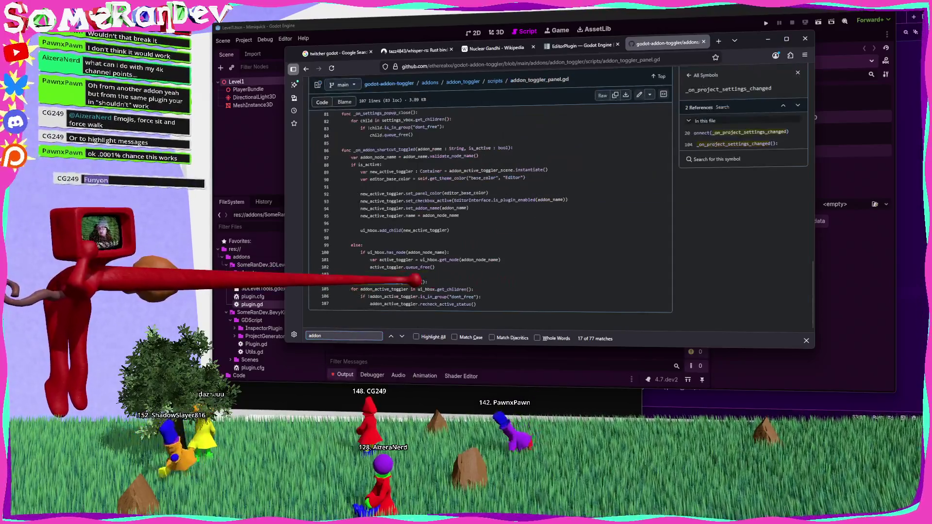
{"action": "double_click", "coordinate": [728, 89]}
{"action": "key", "text": "ctrl+f"}
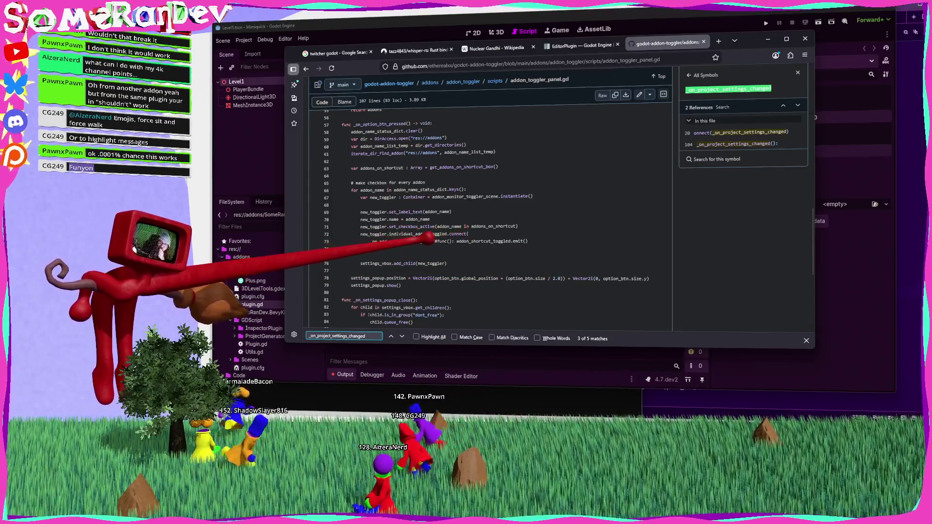
{"action": "double_click", "coordinate": [503, 240]}
{"action": "key", "text": "ctrl+f"}
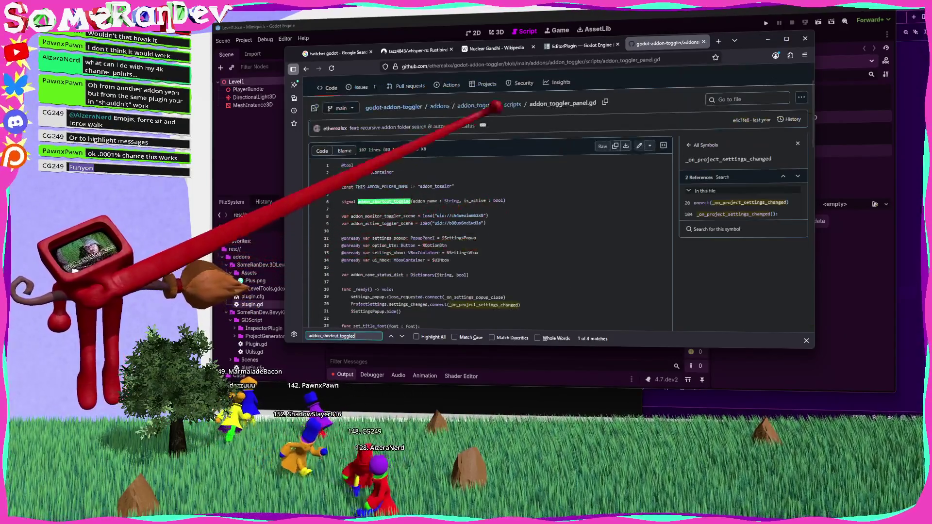
Open one_addon_monitor_toggler.gd and search it for addon_shortcut_toggled.
{"action": "left_click", "coordinate": [516, 104]}
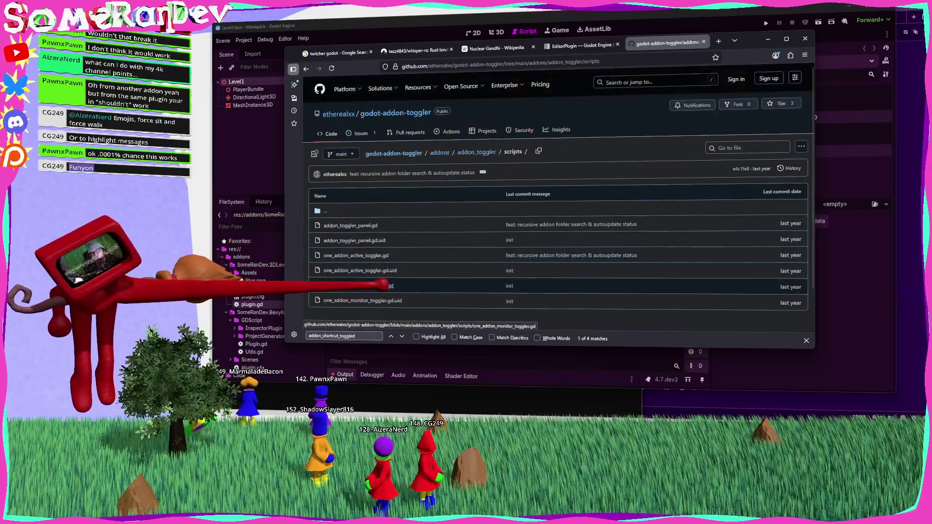
{"action": "left_click", "coordinate": [430, 280]}
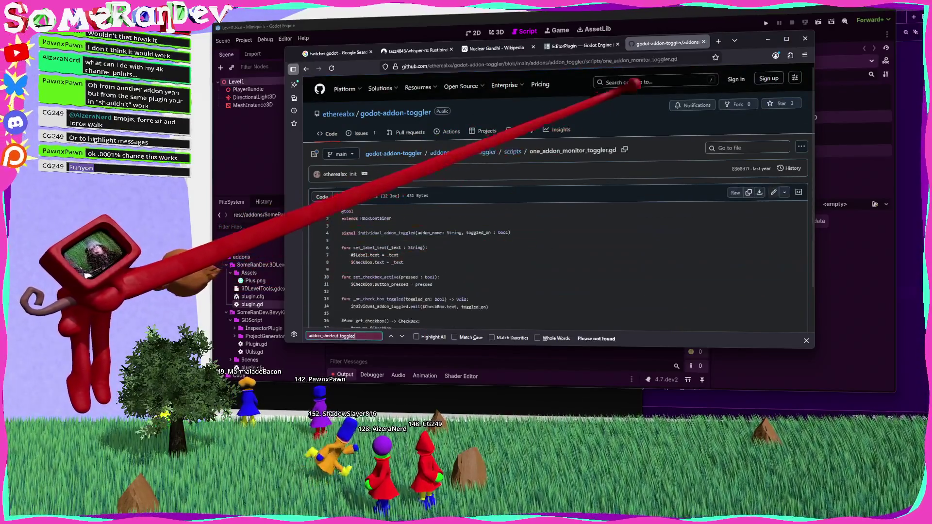
{"action": "left_click", "coordinate": [632, 82]}
{"action": "key", "text": "ctrl+f"}
{"action": "key", "text": "Return"}
In addon_toggler_panel.gd, show the SettingsPopup references and find addon_shortcut_toggled.
{"action": "left_click", "coordinate": [513, 152]}
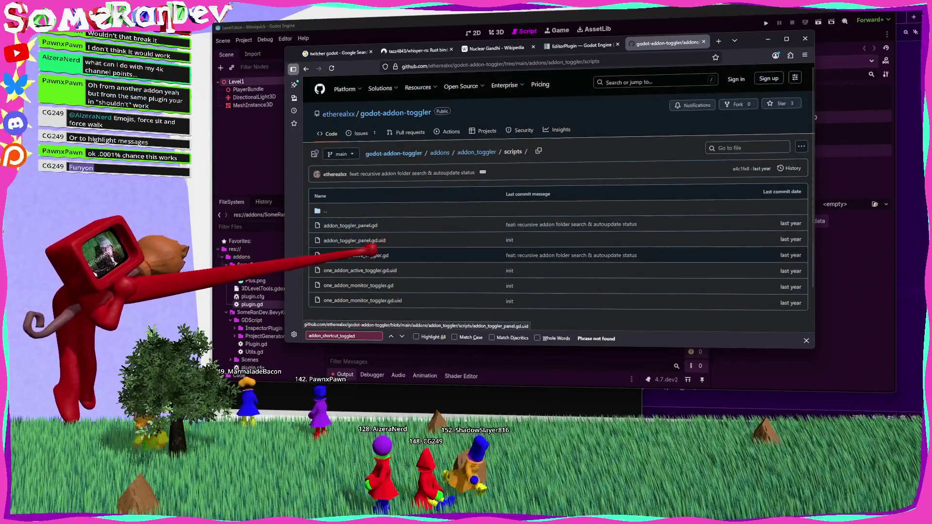
{"action": "left_click", "coordinate": [369, 225]}
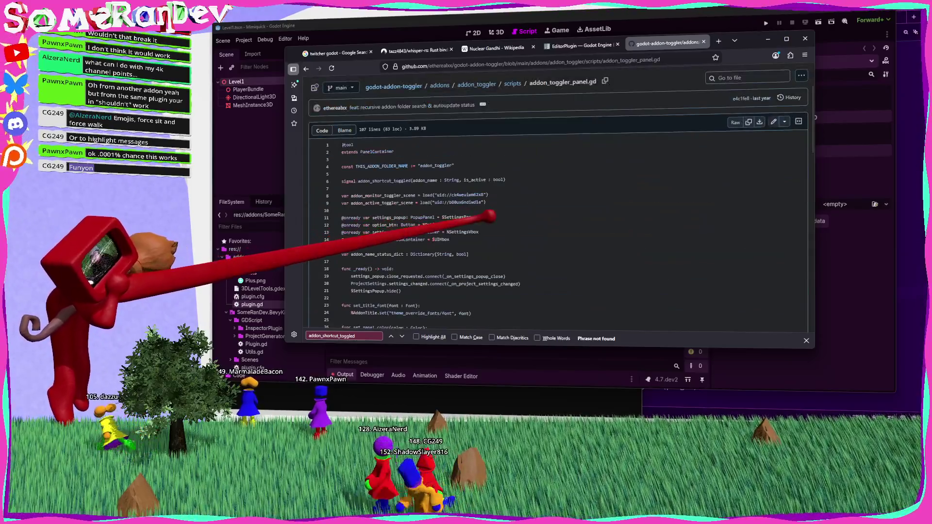
{"action": "left_click", "coordinate": [474, 217]}
{"action": "key", "text": "Return"}
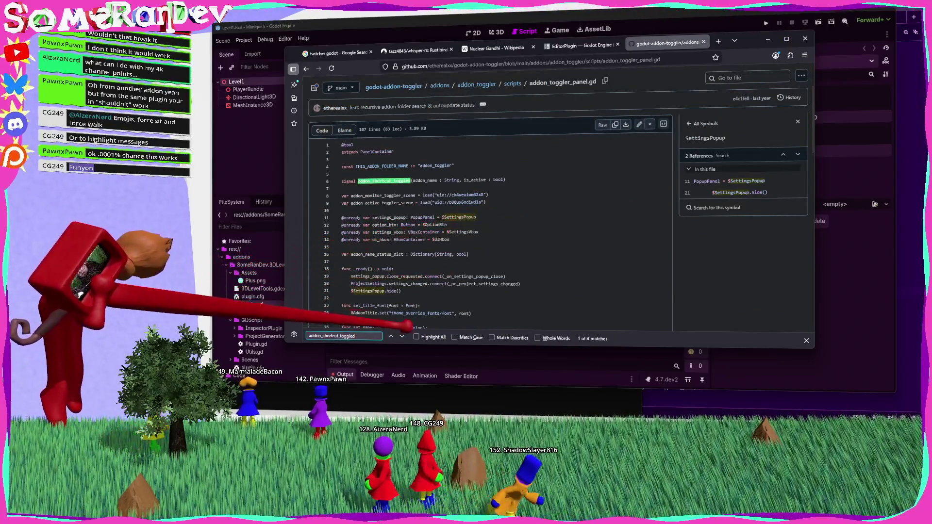
View one_addon_active_toggler.gd, then check the bool references in one_addon_monitor_toggler.gd.
{"action": "left_click", "coordinate": [513, 83]}
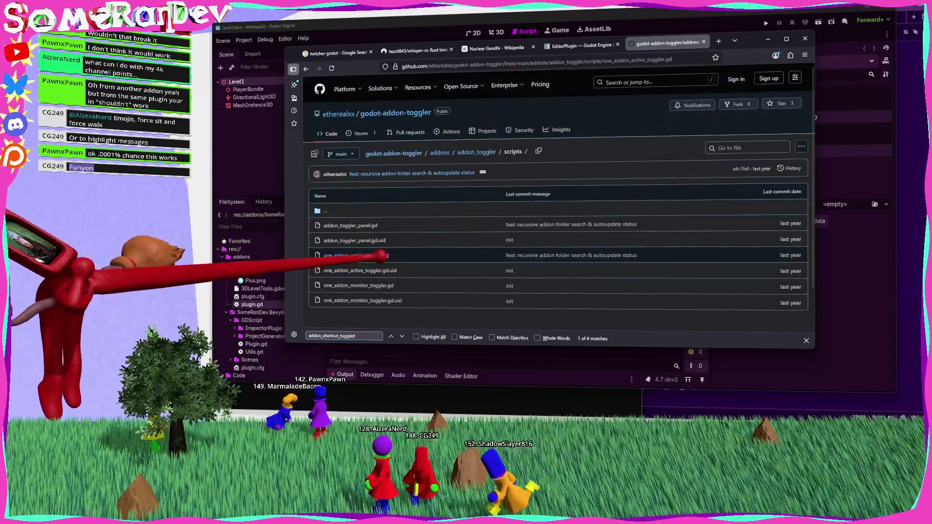
{"action": "left_click", "coordinate": [428, 253]}
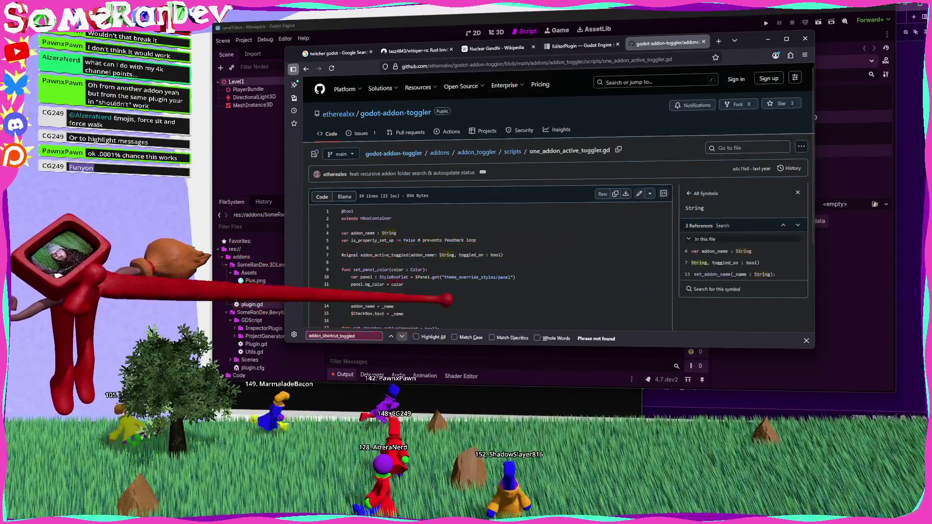
{"action": "left_click", "coordinate": [513, 151]}
{"action": "left_click", "coordinate": [385, 286]}
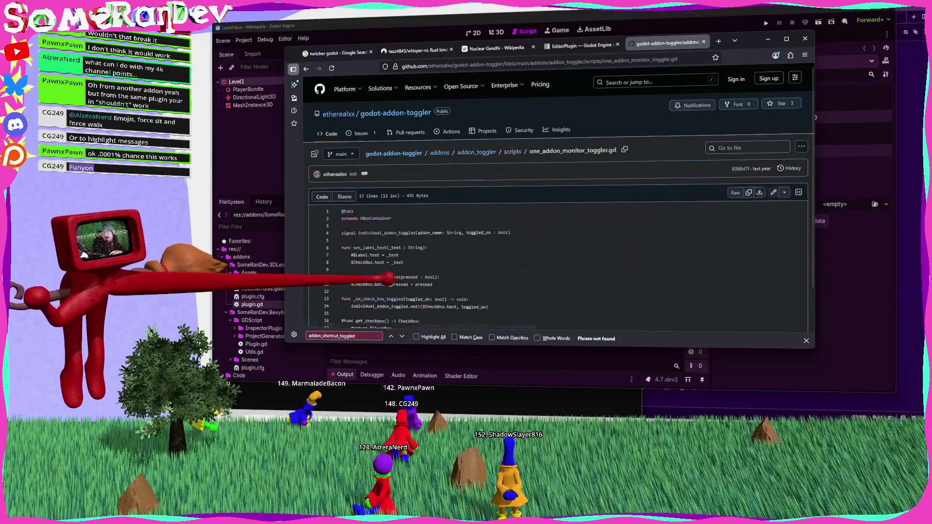
{"action": "left_click", "coordinate": [505, 233]}
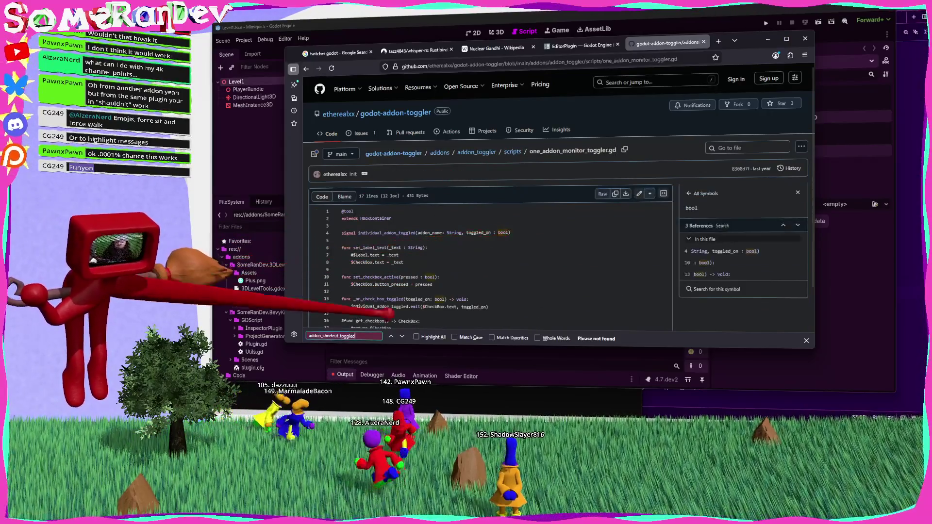
{"action": "scroll", "coordinate": [485, 272], "scroll_direction": "down", "scroll_amount": 2}
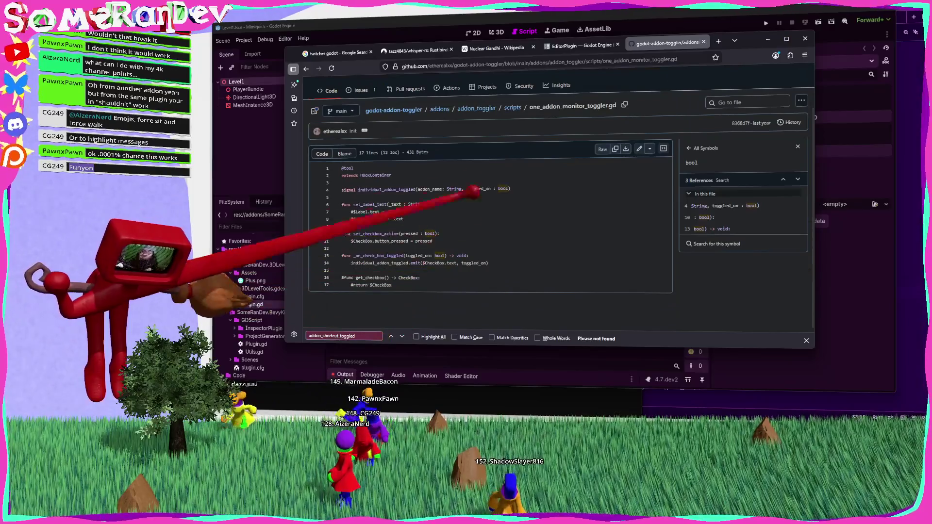
Go back to one_addon_active_toggler.gd and start typing a new Google search.
{"action": "left_click", "coordinate": [465, 109]}
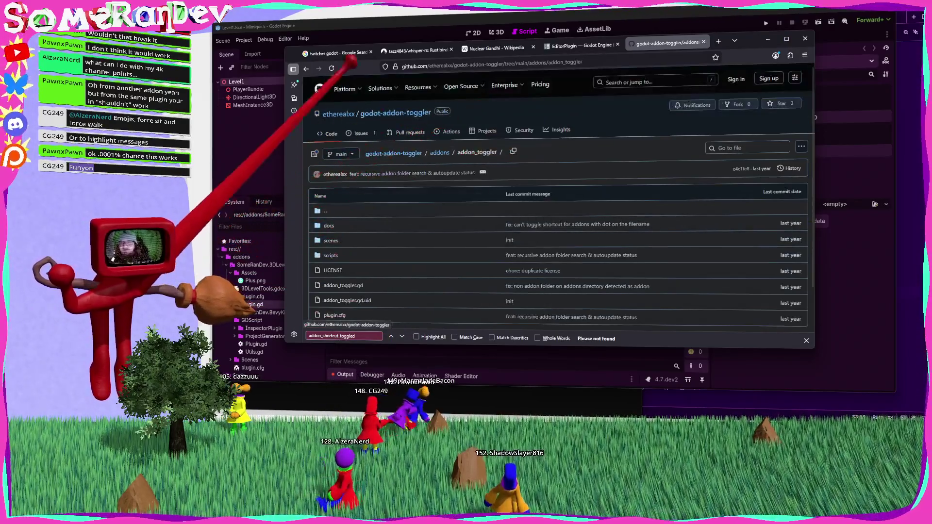
{"action": "left_click", "coordinate": [306, 67]}
{"action": "left_click", "coordinate": [306, 68]}
{"action": "left_click", "coordinate": [306, 68]}
{"action": "left_click", "coordinate": [437, 67]}
{"action": "type", "text": "godot"}
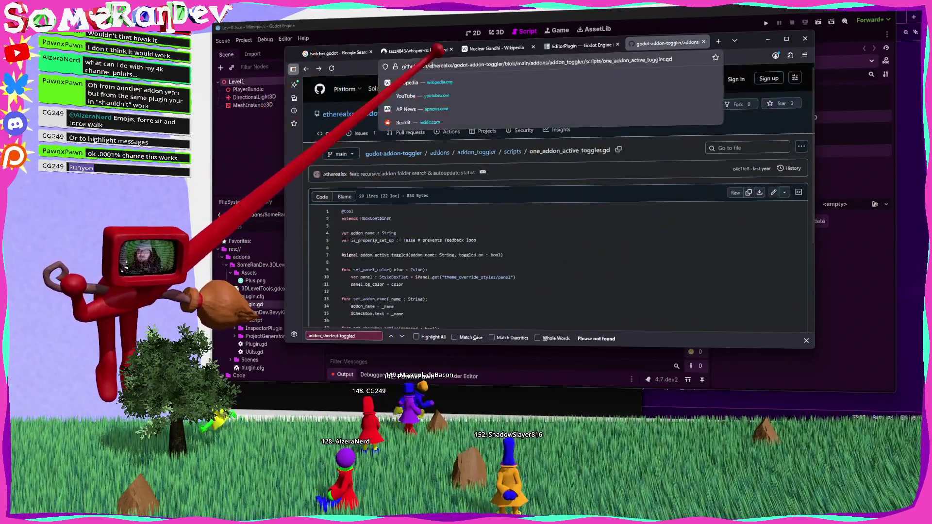
{"action": "type", "text": "oggle addon in code gdscrip"}
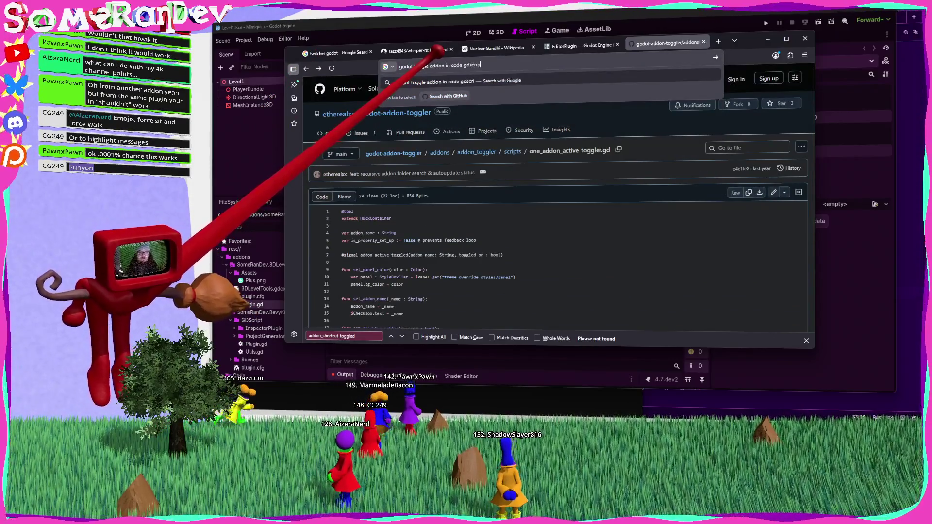
{"action": "type", "text": "t"}
Search 'godot toggle addon in code gdscript' and read the AI overview's toggle_addon example code.
{"action": "key", "text": "Return"}
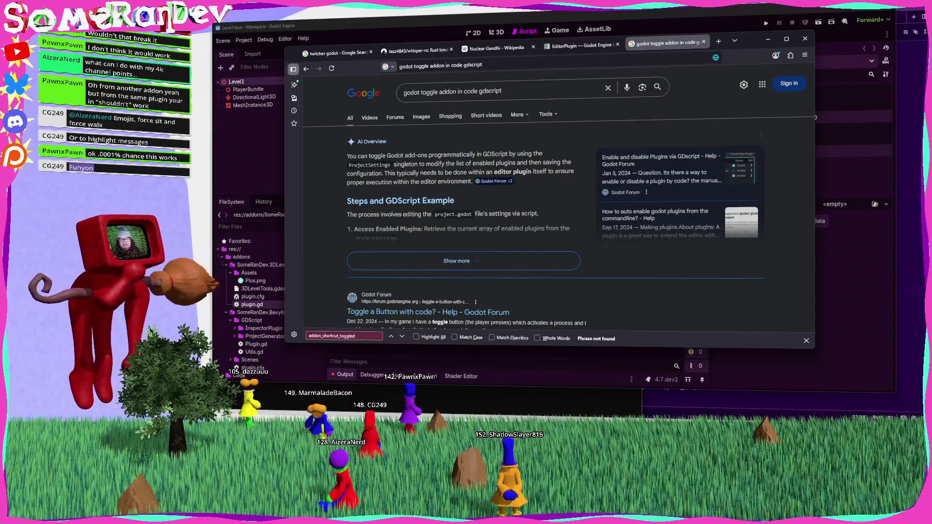
{"action": "left_click", "coordinate": [428, 262]}
{"action": "scroll", "coordinate": [422, 235], "scroll_direction": "down", "scroll_amount": 2}
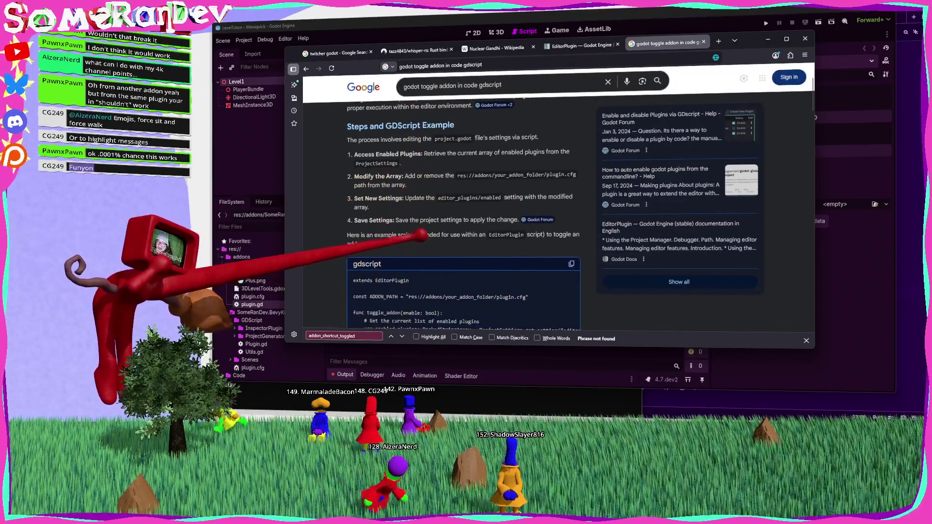
{"action": "scroll", "coordinate": [391, 193], "scroll_direction": "down", "scroll_amount": 4}
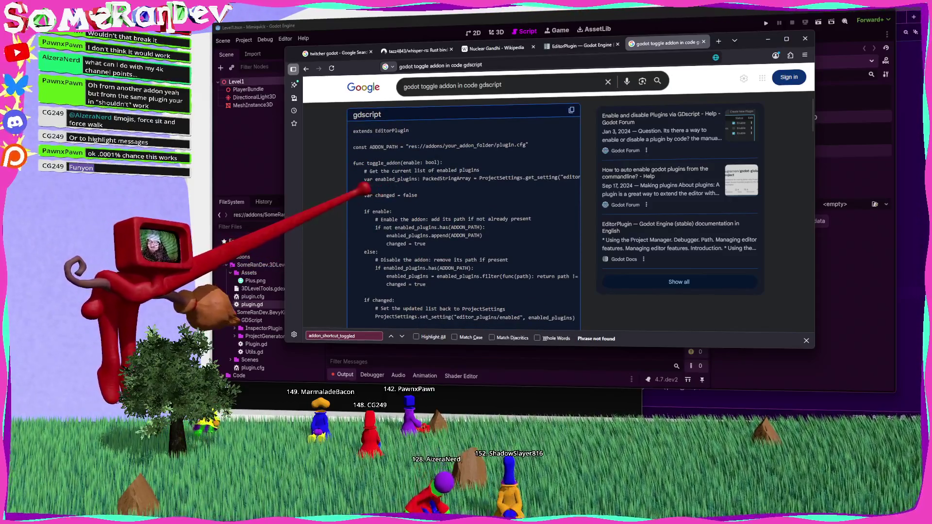
{"action": "scroll", "coordinate": [464, 219], "scroll_direction": "down", "scroll_amount": 8}
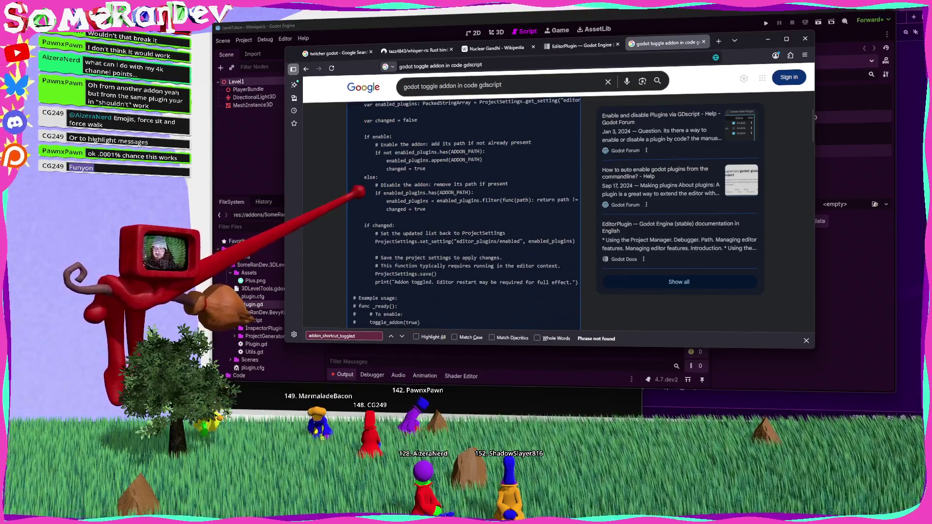
{"action": "scroll", "coordinate": [464, 218], "scroll_direction": "up", "scroll_amount": 4}
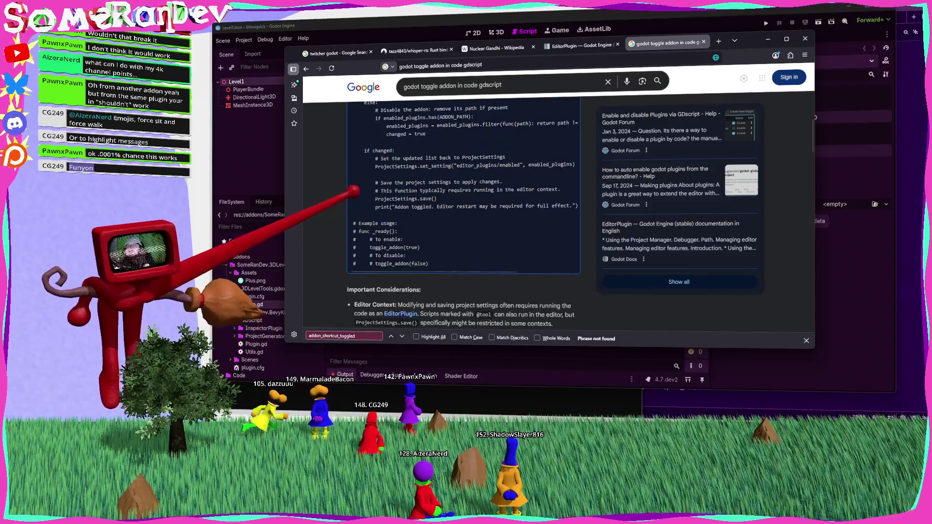
{"action": "scroll", "coordinate": [464, 218], "scroll_direction": "up", "scroll_amount": 3}
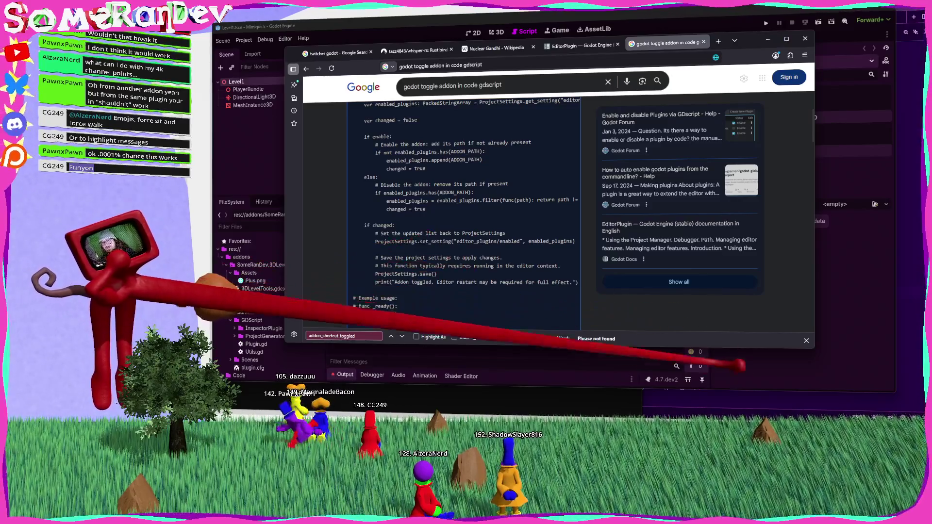
{"action": "left_click", "coordinate": [581, 45]}
{"action": "left_click", "coordinate": [768, 39]}
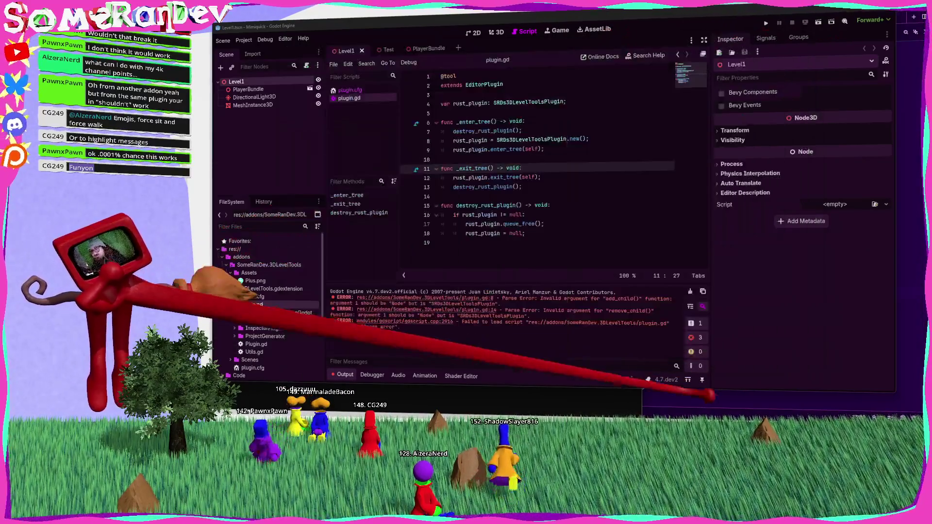
Make line 7 print(ProjectSettings.get_setting("editor_plugins/enabled")) in _enter_tree and save plugin.gd.
{"action": "scroll", "coordinate": [489, 291], "scroll_direction": "down", "scroll_amount": 10}
{"action": "key", "text": "alt+Tab"}
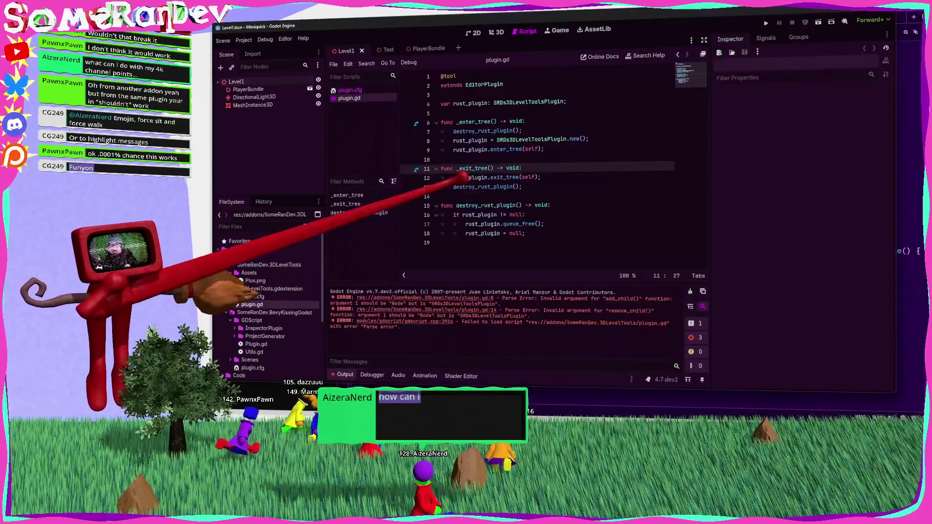
{"action": "type", "text": "Projec"}
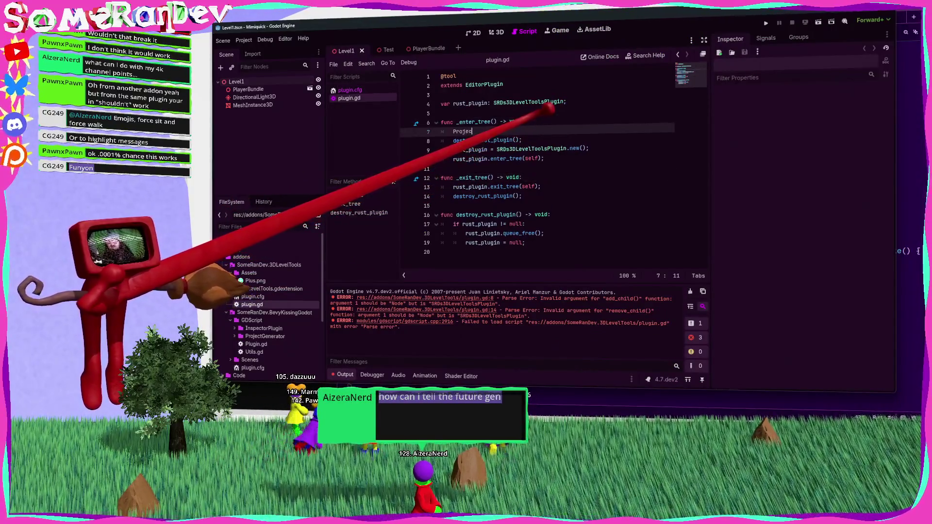
{"action": "type", "text": "tSettings.get_"}
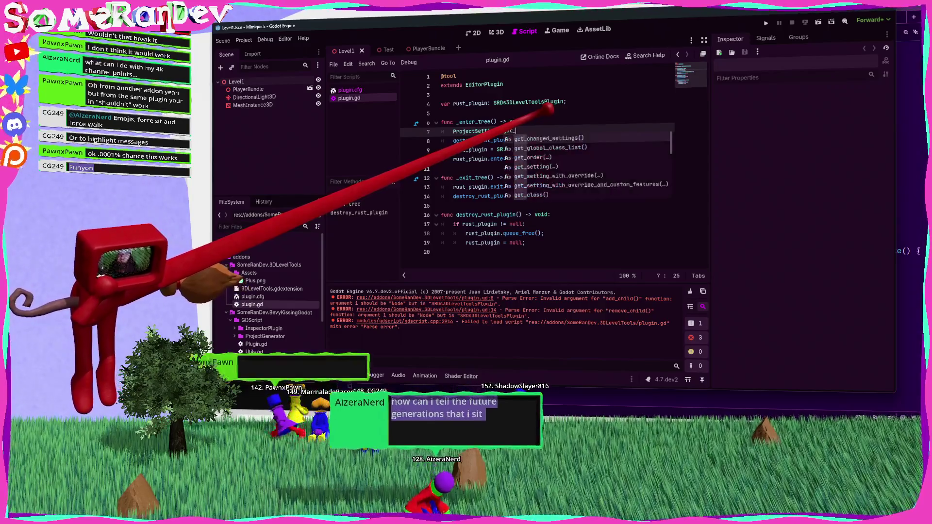
{"action": "type", "text": "setting(\"editor_plu"}
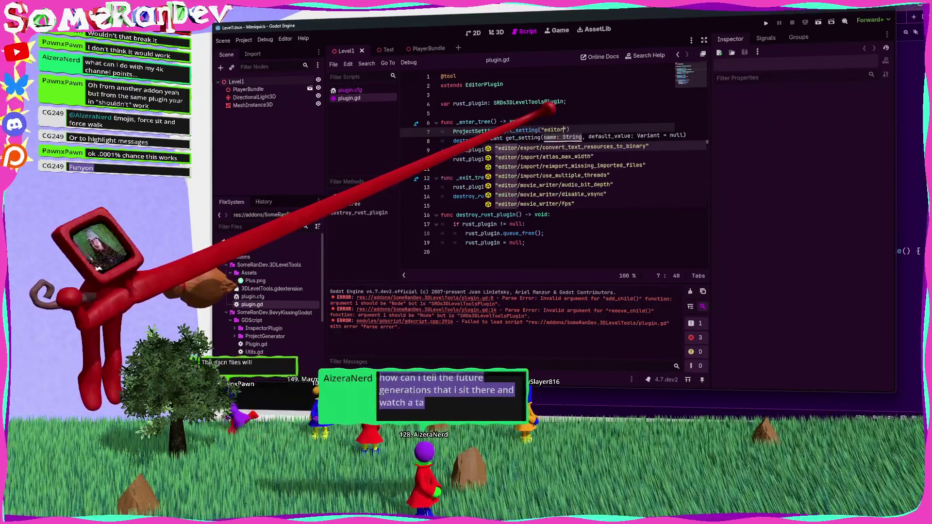
{"action": "key", "text": "Return"}
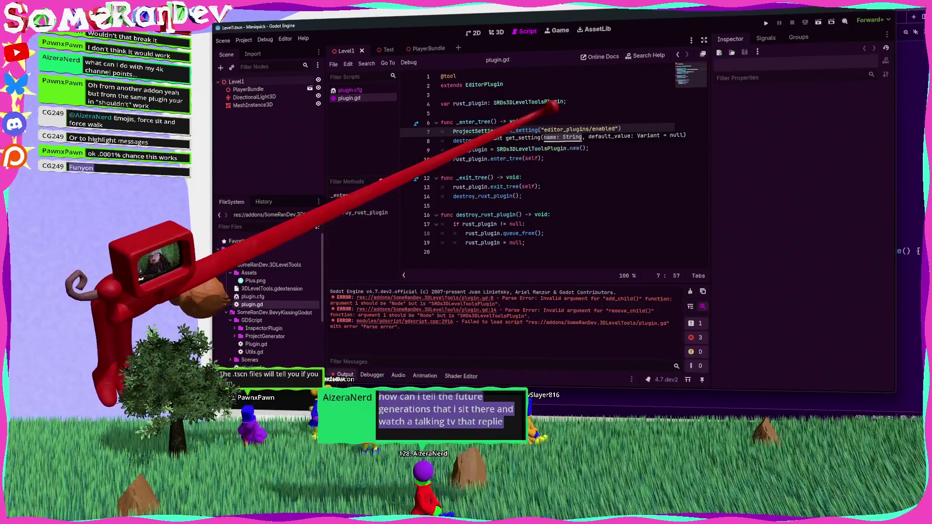
{"action": "key", "text": "Home"}
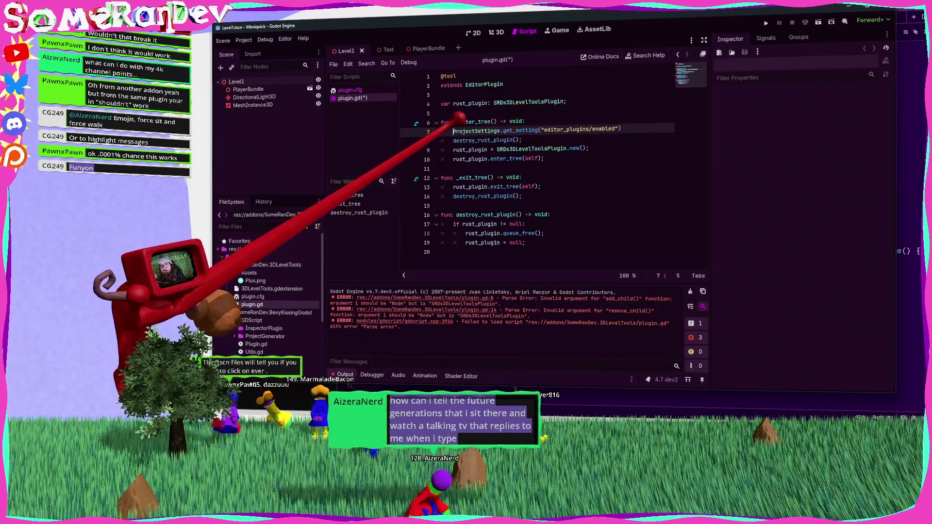
{"action": "type", "text": "print"}
{"action": "type", "text": "("}
{"action": "key", "text": "End"}
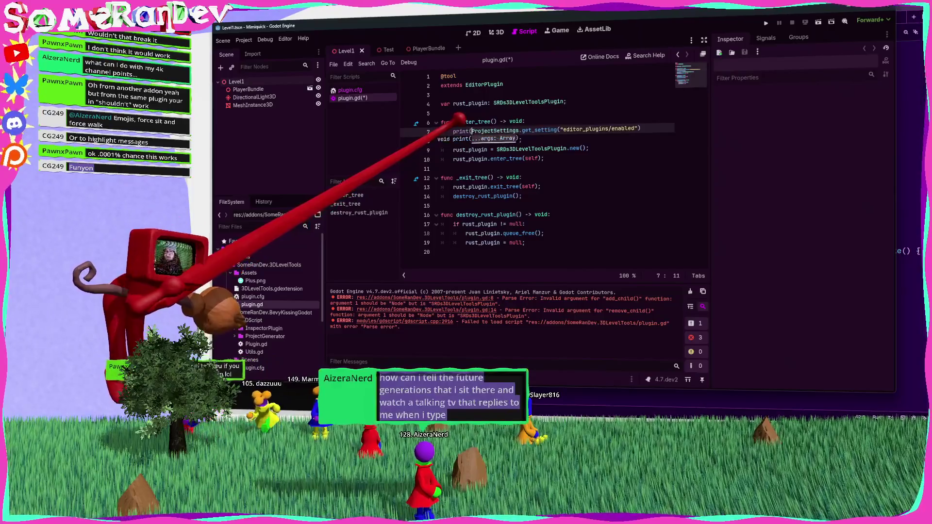
{"action": "type", "text": ");"}
{"action": "key", "text": "ctrl+s"}
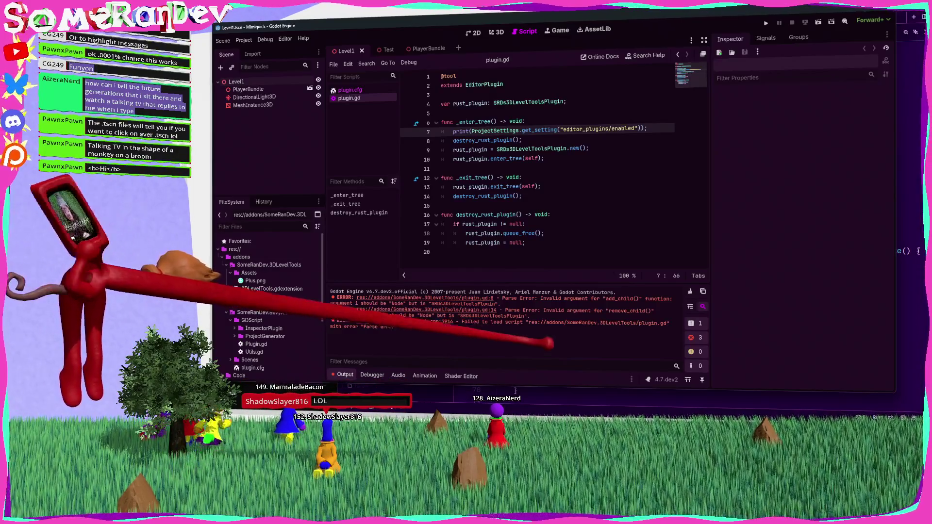
Disable and re-enable the 3D Level Tools plugin in Project Settings' Plugins list, then close it.
{"action": "left_click", "coordinate": [597, 129]}
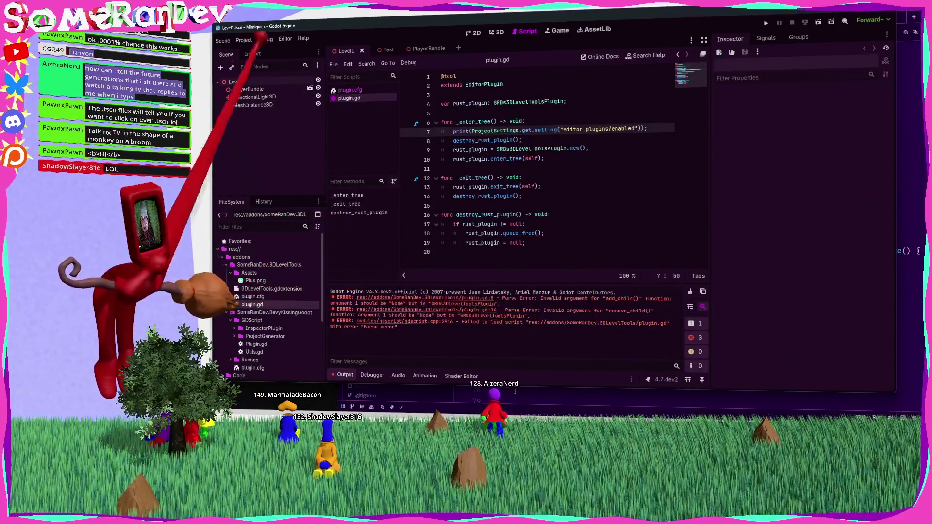
{"action": "left_click", "coordinate": [245, 40]}
{"action": "left_click", "coordinate": [262, 51]}
{"action": "left_click", "coordinate": [495, 92]}
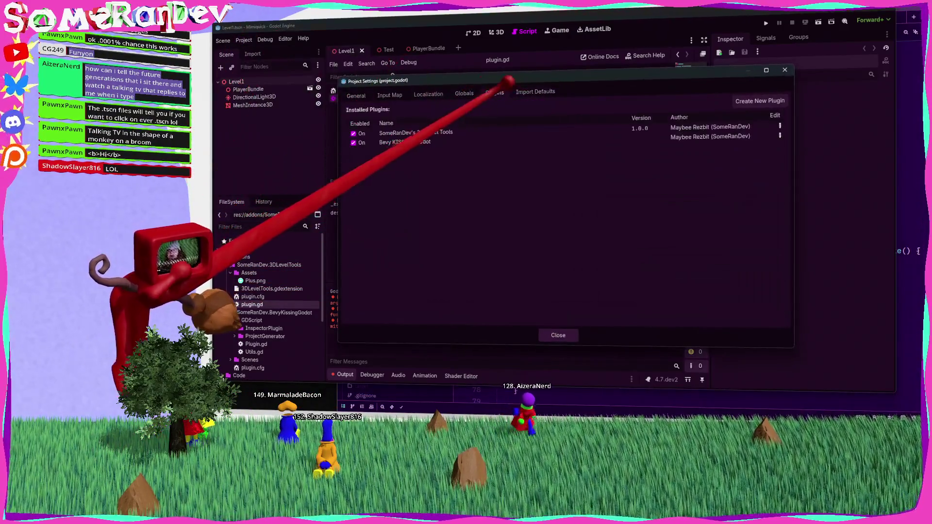
{"action": "left_click", "coordinate": [353, 133]}
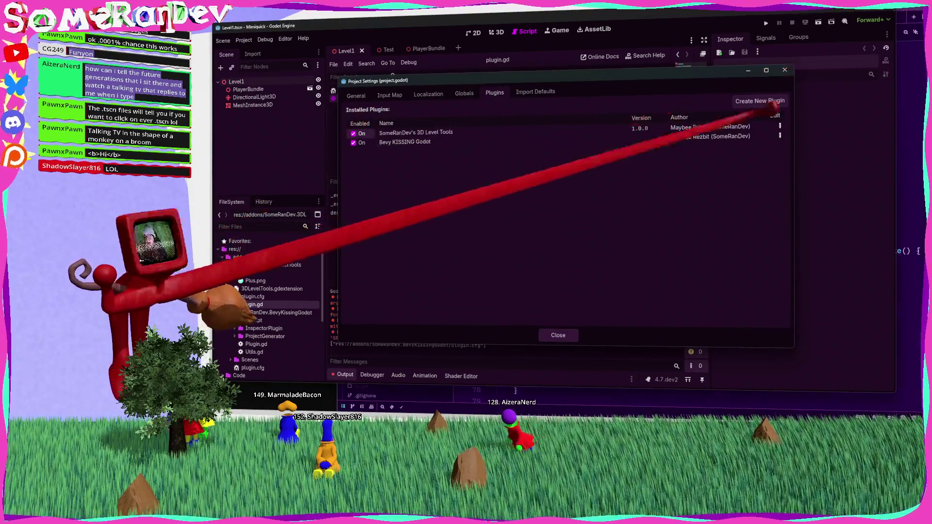
{"action": "left_click", "coordinate": [559, 336]}
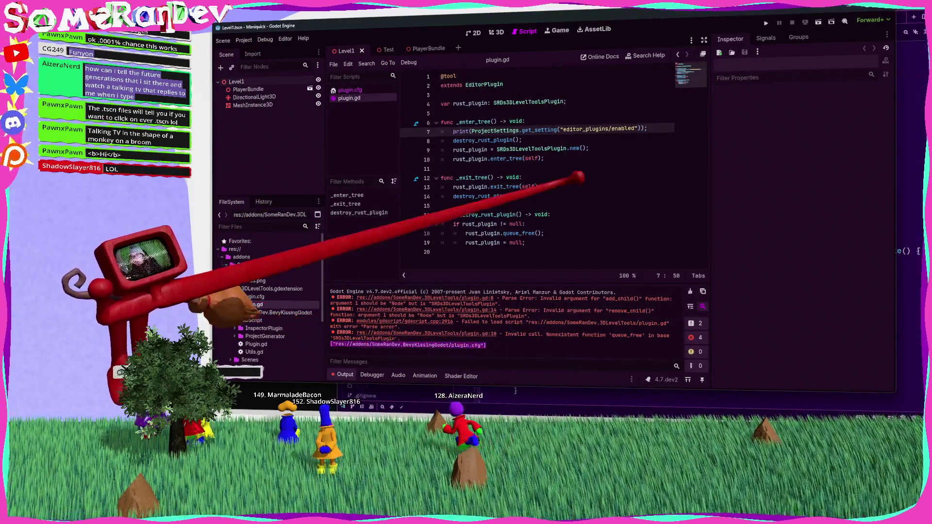
{"action": "left_click_drag", "start_coordinate": [641, 128], "coordinate": [454, 131]}
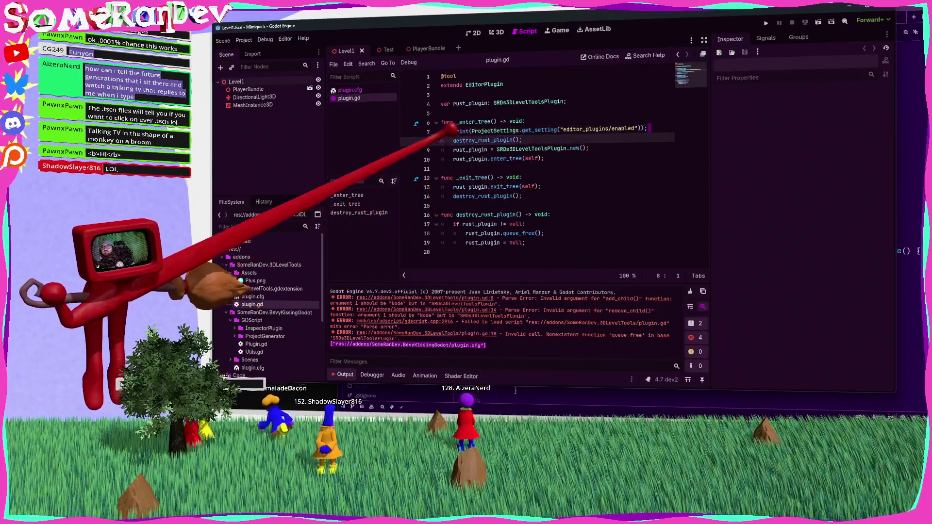
{"action": "left_click", "coordinate": [557, 130]}
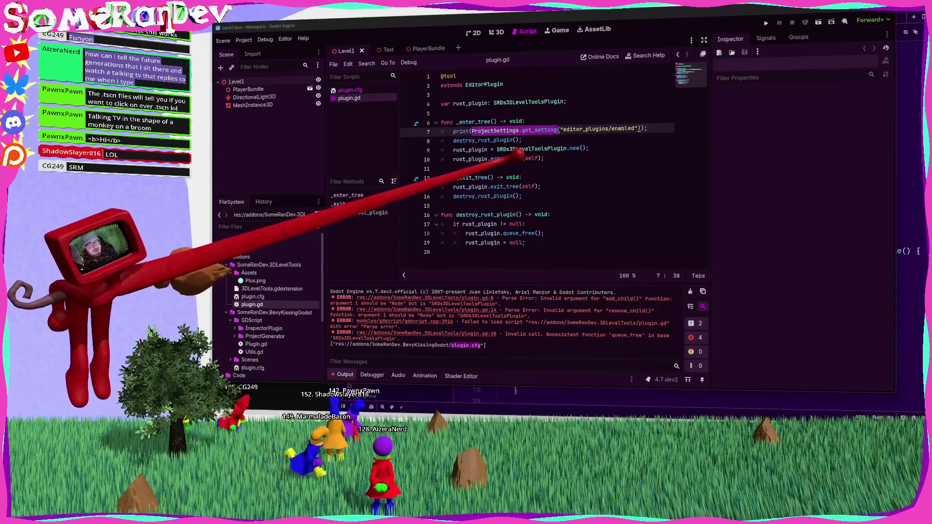
Insert a [b]Test[/b] line below the rust_plugin variable in plugin.gd.
{"action": "left_click", "coordinate": [495, 113]}
{"action": "scroll", "coordinate": [498, 103], "scroll_direction": "up", "scroll_amount": 5, "text": "ctrl"}
{"action": "key", "text": "Return"}
{"action": "key", "text": "Return"}
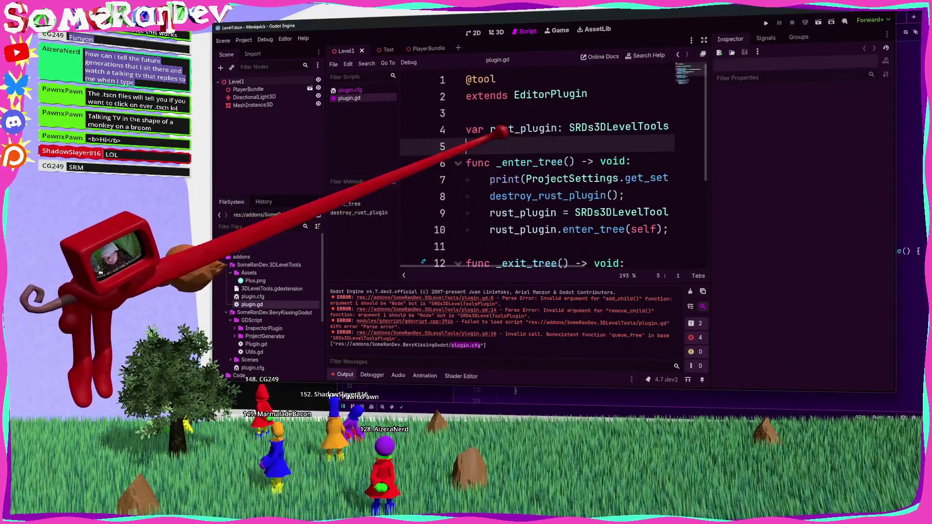
{"action": "type", "text": "[b]"}
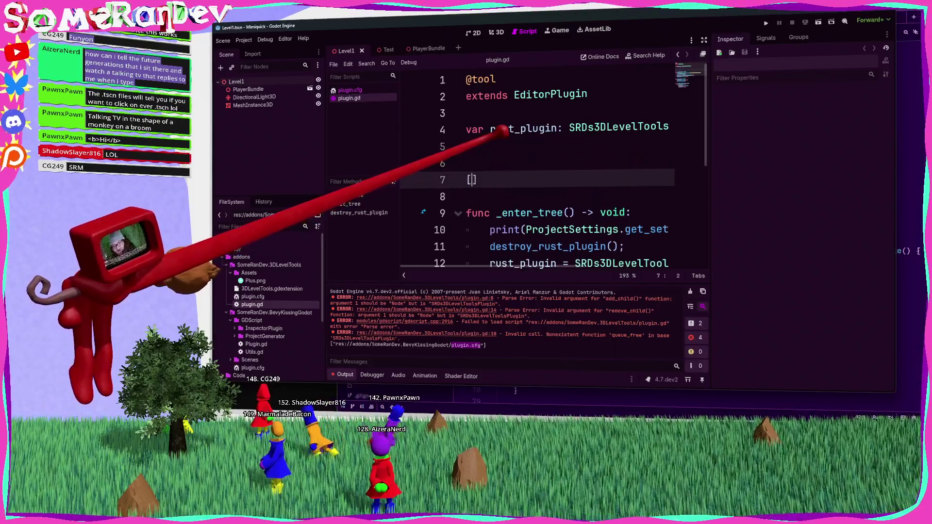
{"action": "type", "text": "Test[/b]"}
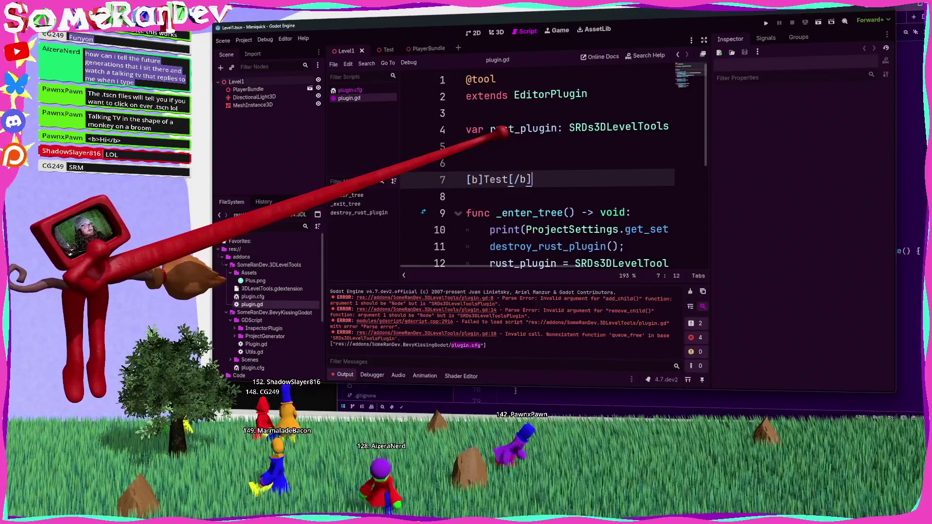
Add a new line starting with [wave above func _enter_tree.
{"action": "left_click", "coordinate": [485, 197]}
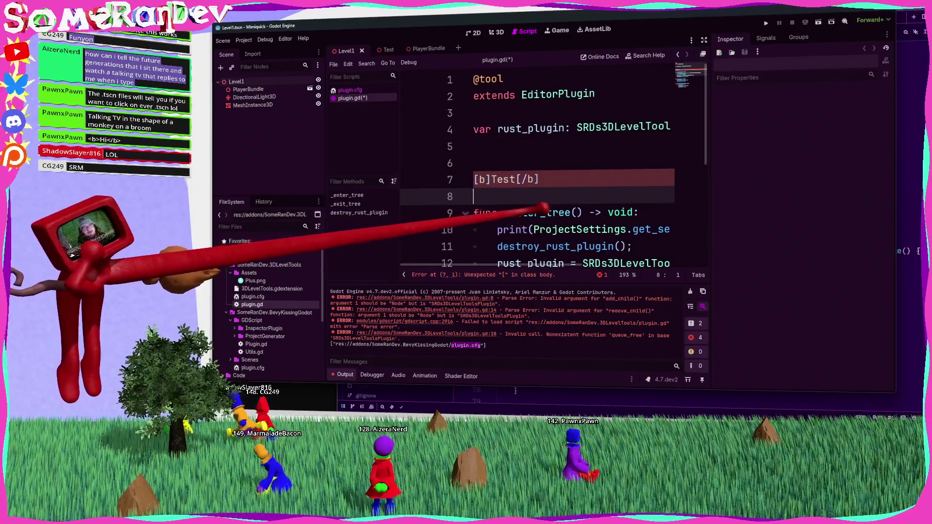
{"action": "left_click", "coordinate": [474, 179]}
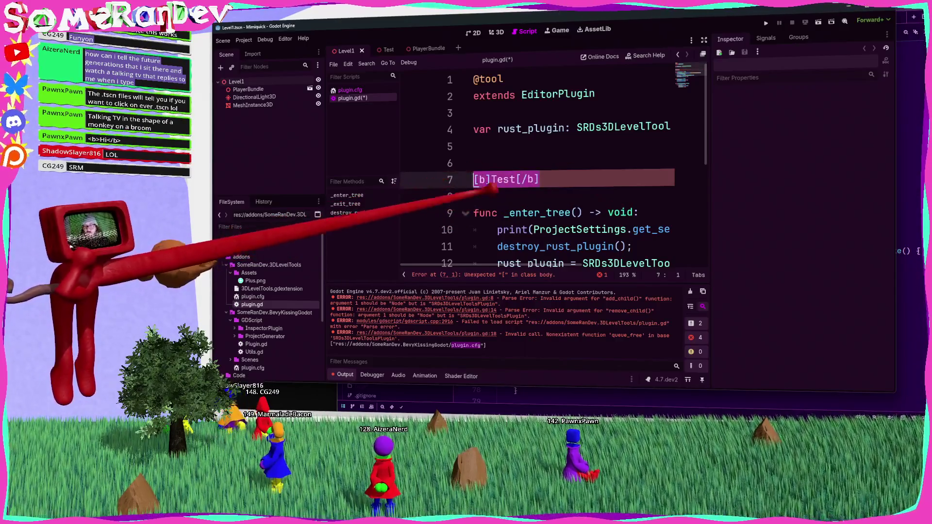
{"action": "left_click", "coordinate": [486, 213]}
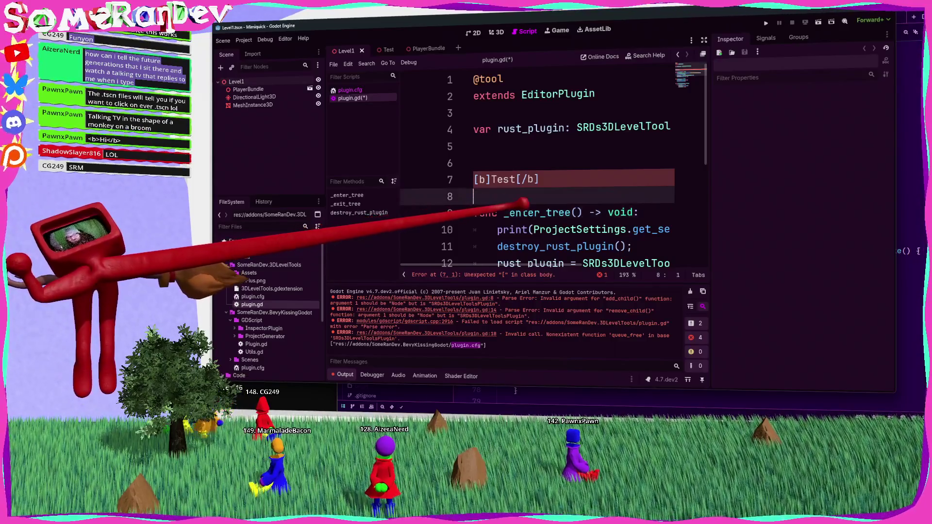
{"action": "key", "text": "ctrl+shift+Return"}
{"action": "key", "text": "ctrl+shift+Return"}
{"action": "type", "text": "[wave"}
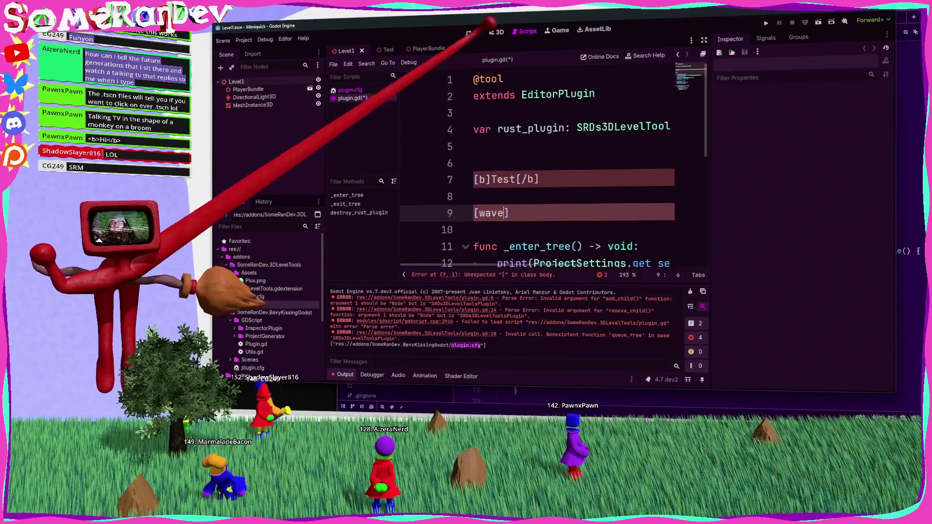
In the 3D scene, search Create New Node for a RichTextLabel.
{"action": "key", "text": "ctrl+F2"}
{"action": "key", "text": "ctrl+a"}
{"action": "type", "text": "ri"}
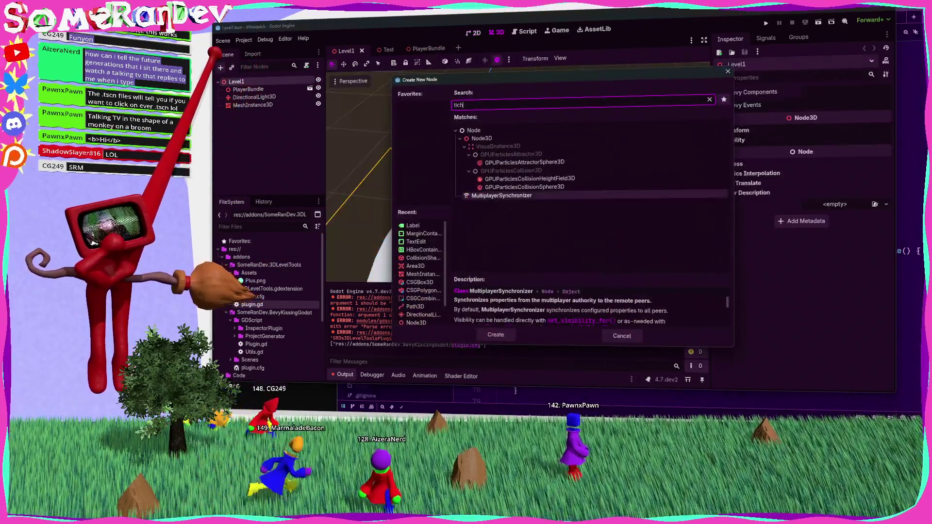
{"action": "type", "text": "chtext"}
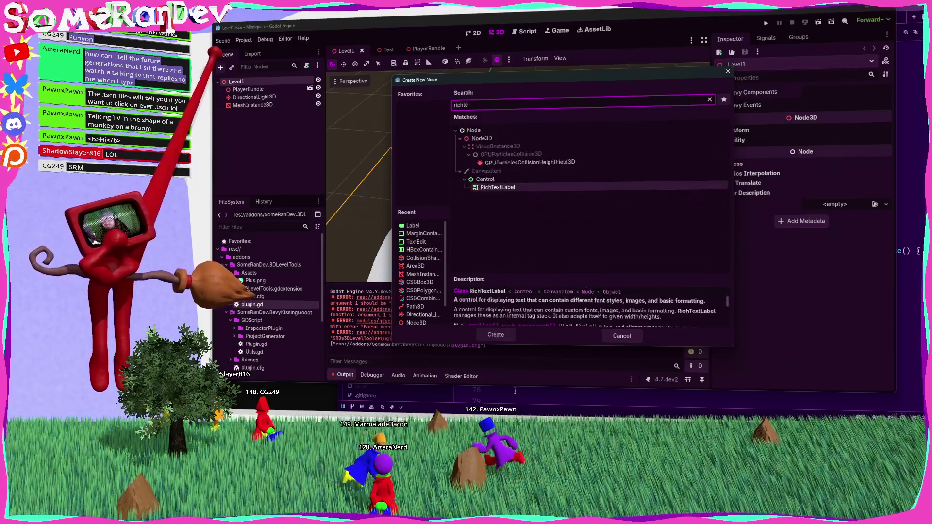
Create a RichTextLabel with BBCode enabled, clear its '[wave] test [/wave]' text, and return to plugin.gd.
{"action": "key", "text": "Return"}
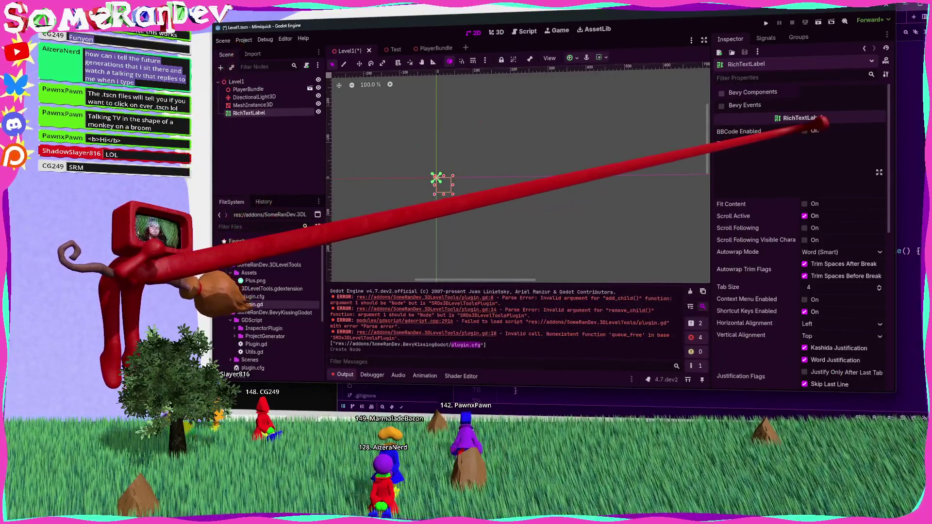
{"action": "left_click", "coordinate": [805, 131]}
{"action": "left_click", "coordinate": [780, 156]}
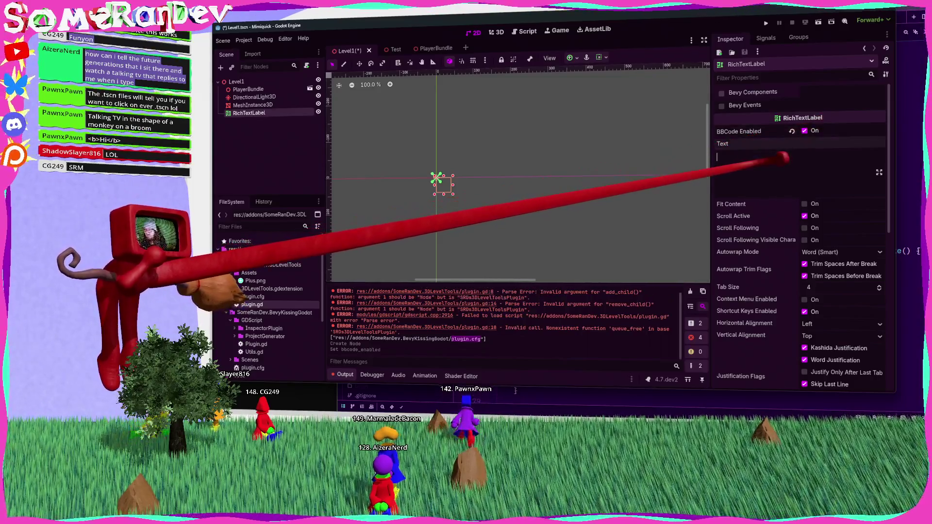
{"action": "type", "text": "[wave"}
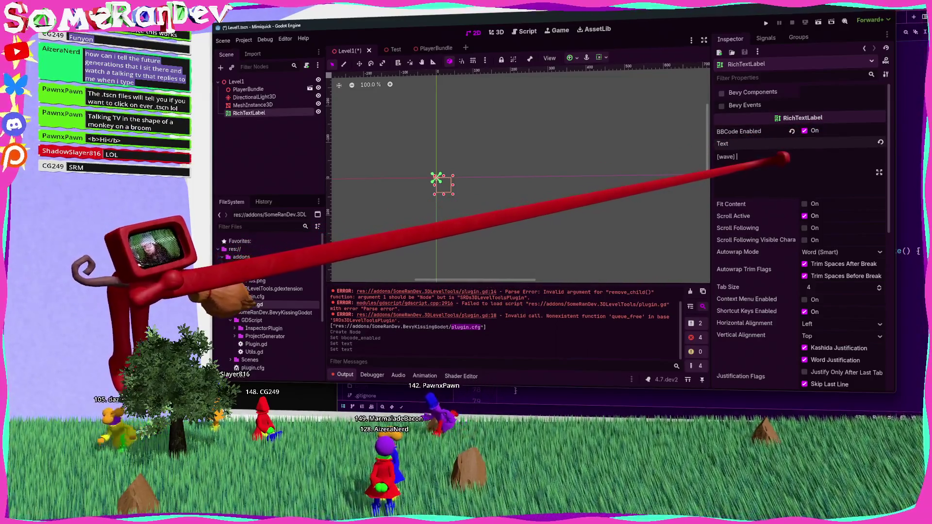
{"action": "type", "text": "] test [/wave]"}
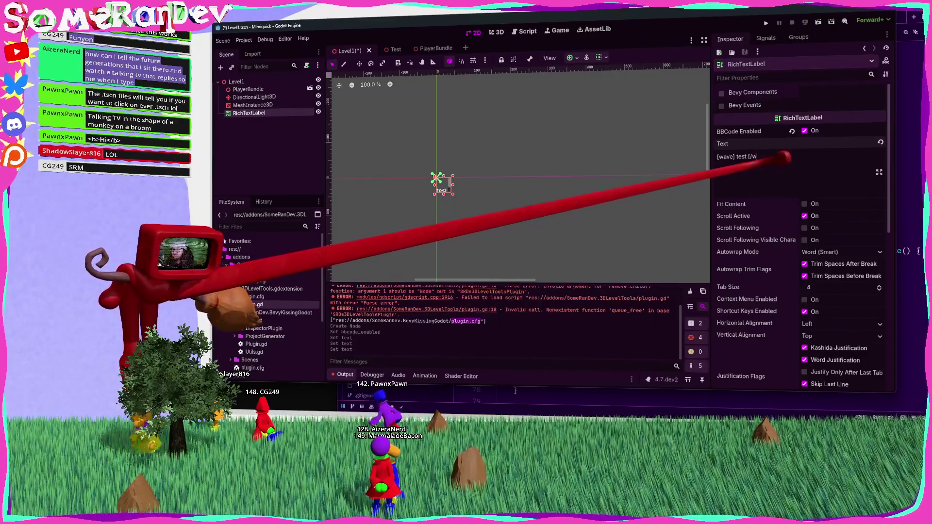
{"action": "key", "text": "ctrl+a"}
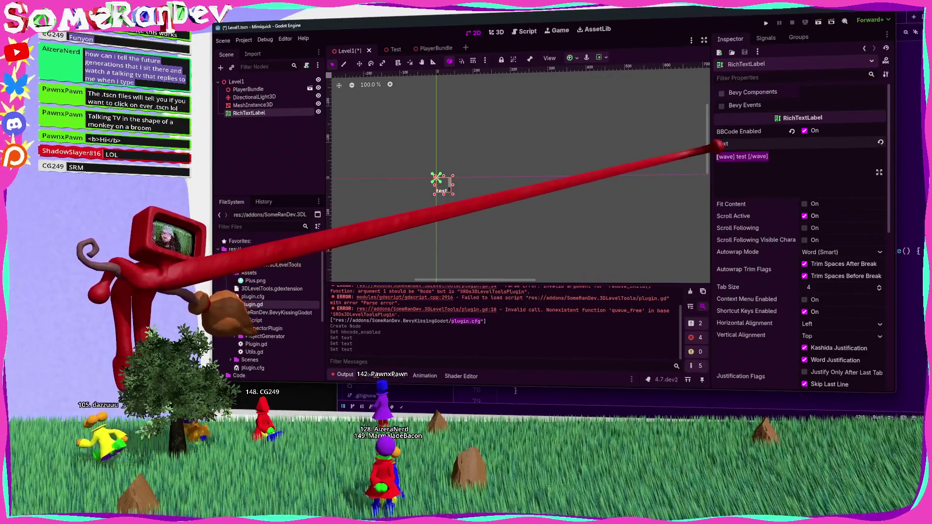
{"action": "key", "text": "BackSpace"}
{"action": "left_click", "coordinate": [524, 31]}
{"action": "type", "text": "[wave] test [/wave]"}
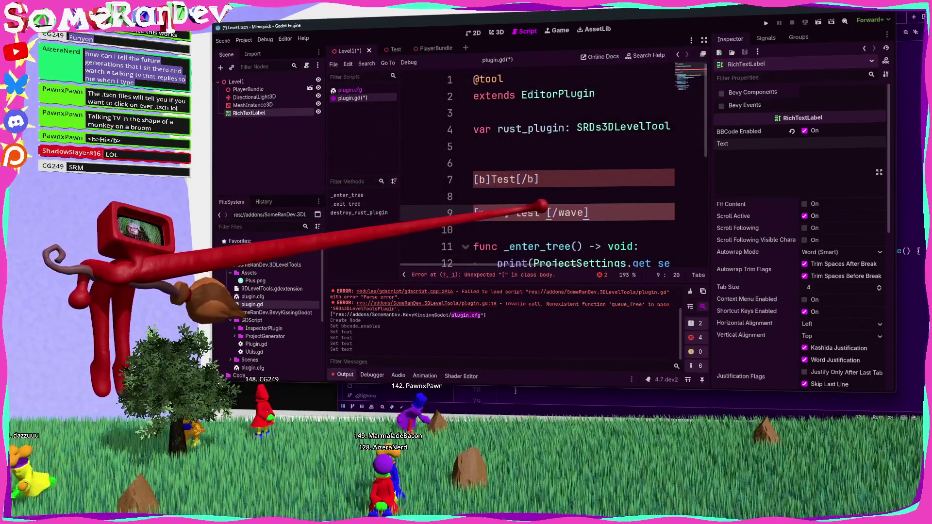
Make line 9 of plugin.gd read [wave]This is wavy[/wave].
{"action": "key", "text": "Left"}
{"action": "key", "text": "Left"}
{"action": "key", "text": "Left"}
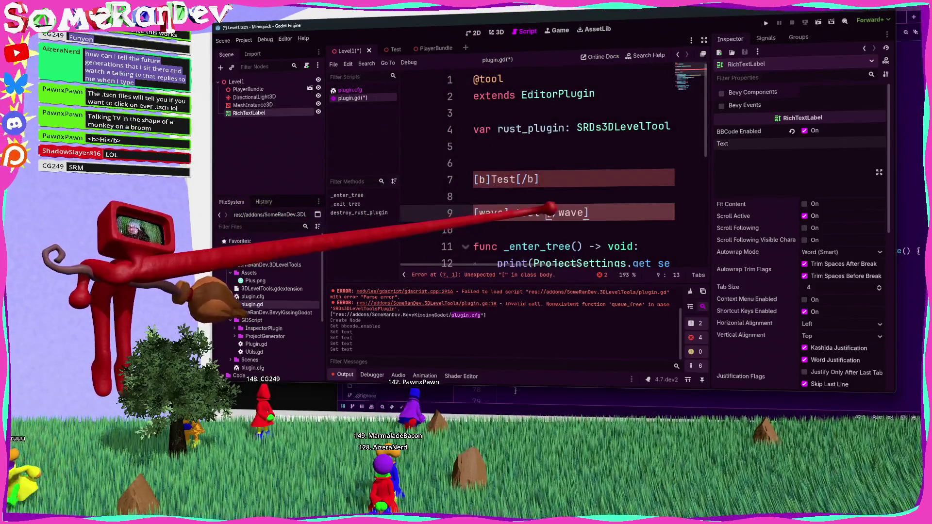
{"action": "key", "text": "BackSpace"}
{"action": "key", "text": "BackSpace"}
{"action": "key", "text": "BackSpace"}
{"action": "type", "text": "This is wavy"}
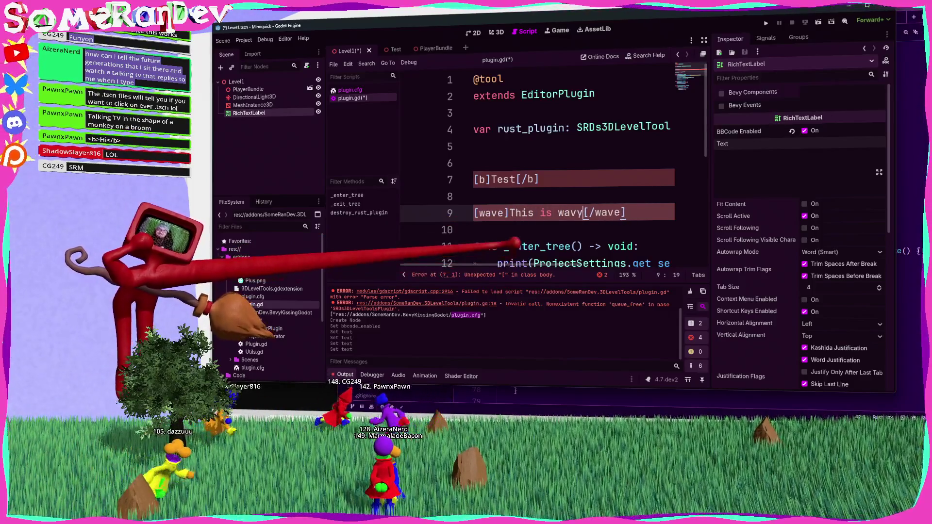
{"action": "left_click", "coordinate": [474, 230]}
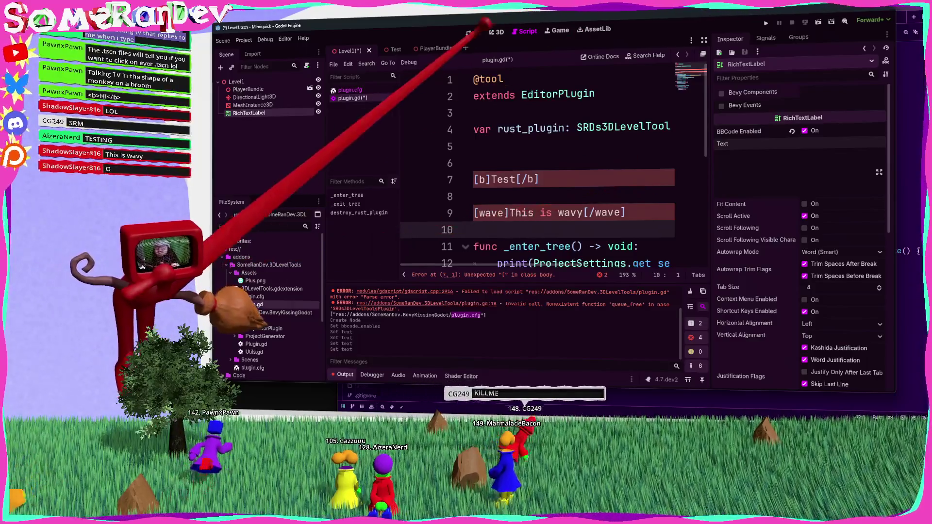
Widen the RichTextLabel in the 2D view to about 242 × 58.
{"action": "left_click", "coordinate": [474, 32]}
{"action": "scroll", "coordinate": [464, 189], "scroll_direction": "up", "scroll_amount": 3}
{"action": "mouse_move", "coordinate": [448, 194]}
{"action": "left_mouse_down"}
{"action": "mouse_move", "coordinate": [586, 211]}
{"action": "mouse_move", "coordinate": [589, 204]}
{"action": "left_mouse_up"}
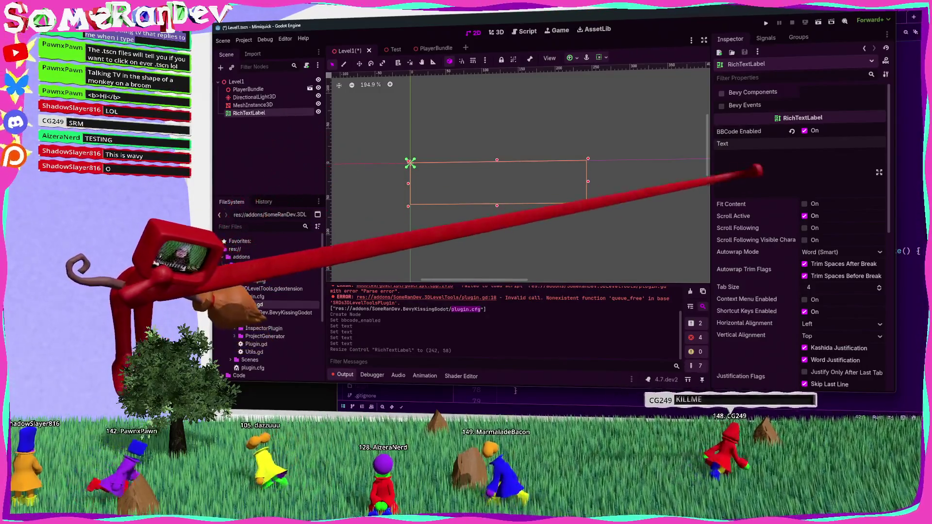
Type [wave into the RichTextLabel's Text property, then switch to Firefox.
{"action": "left_click", "coordinate": [783, 165]}
{"action": "type", "text": "[wave"}
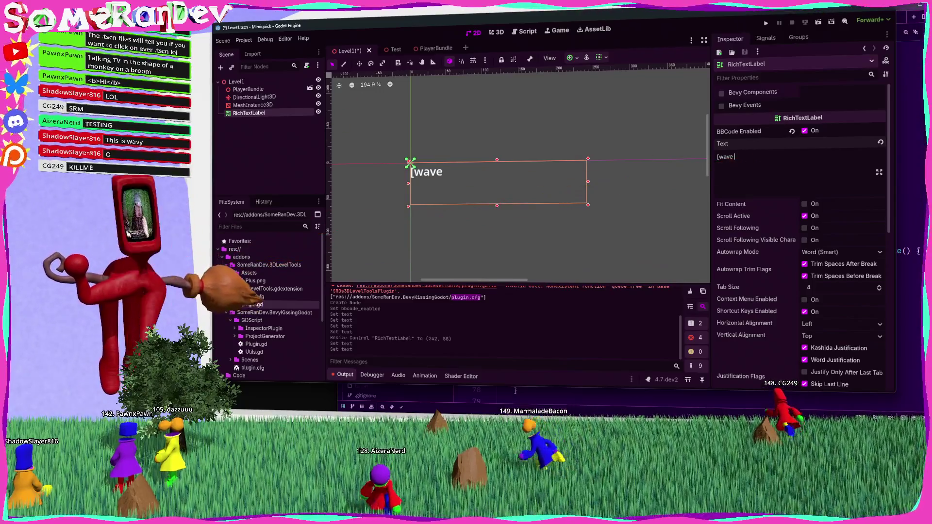
{"action": "key", "text": "alt+Tab"}
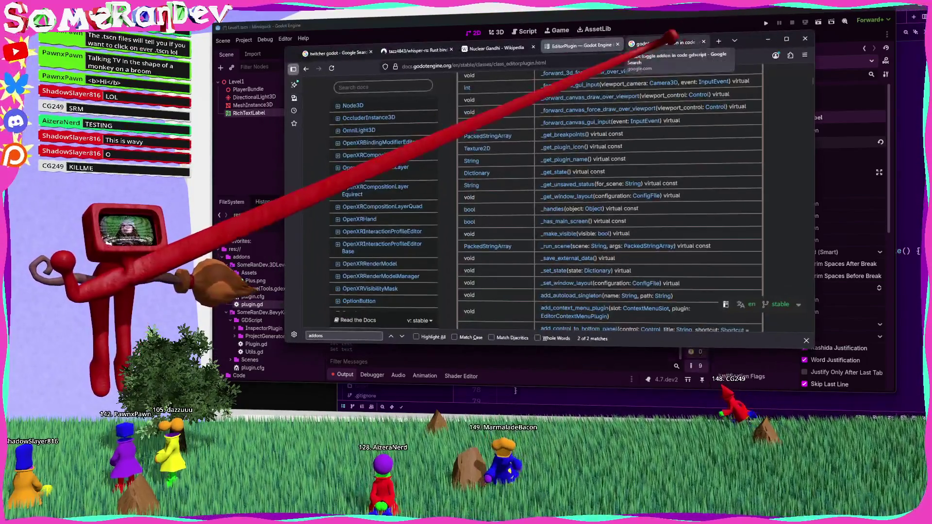
Search the web for richtextlabel and open the RichTextLabel documentation page.
{"action": "key", "text": "ctrl+t"}
{"action": "type", "text": "richtextlabe"}
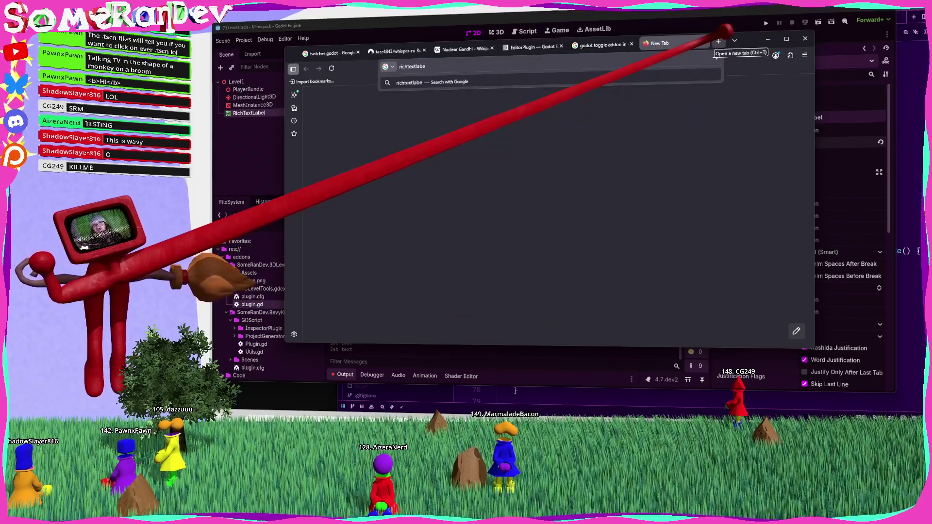
{"action": "key", "text": "Return"}
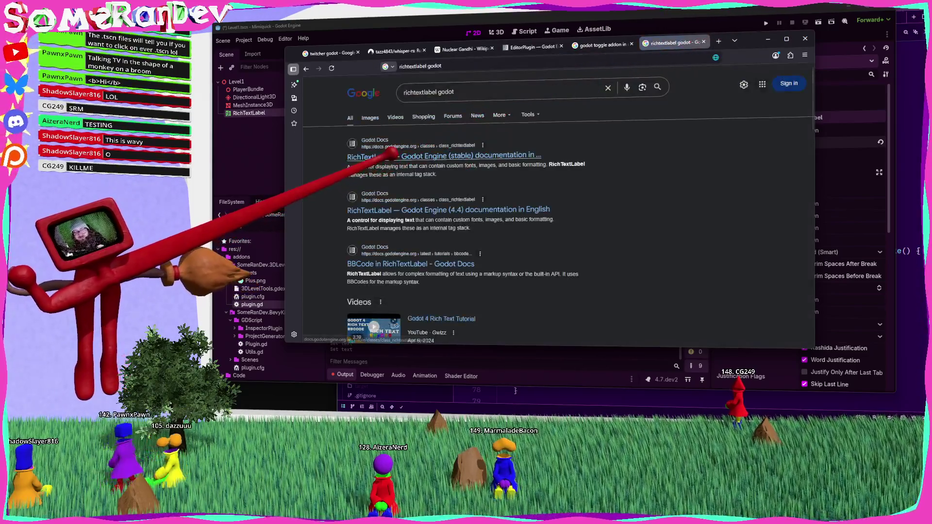
{"action": "left_click", "coordinate": [407, 157]}
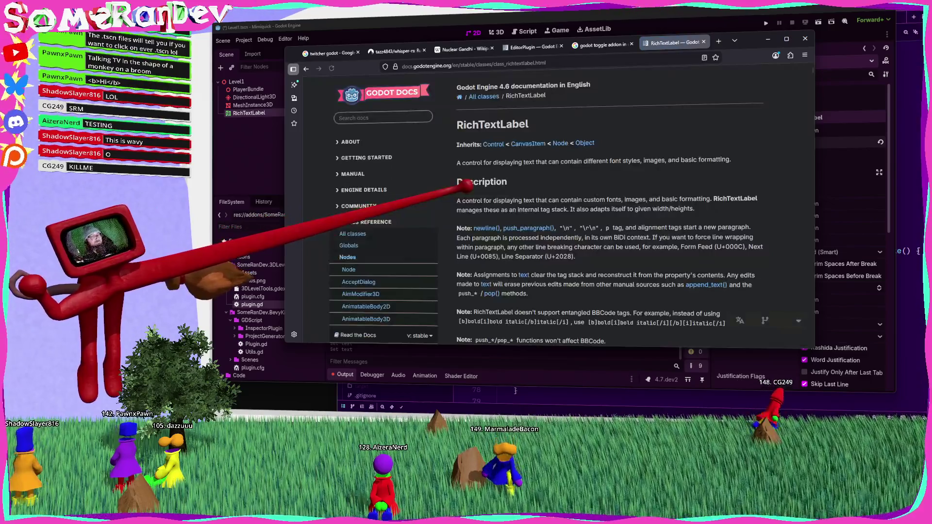
{"action": "scroll", "coordinate": [534, 194], "scroll_direction": "down", "scroll_amount": 5}
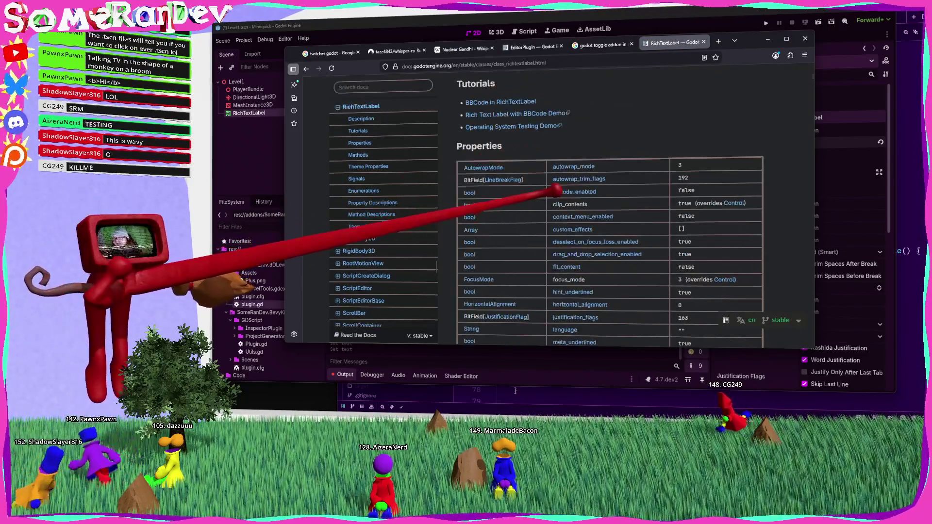
Find bbcode on the page to reach bbcode_enabled, then view the text property description.
{"action": "key", "text": "ctrl+f"}
{"action": "type", "text": "wa"}
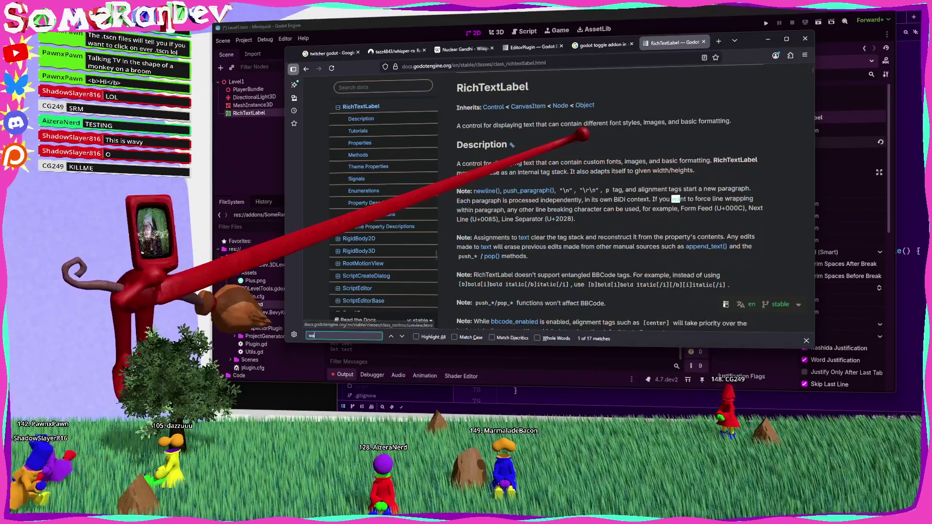
{"action": "key", "text": "BackSpace"}
{"action": "key", "text": "BackSpace"}
{"action": "type", "text": "bbcode"}
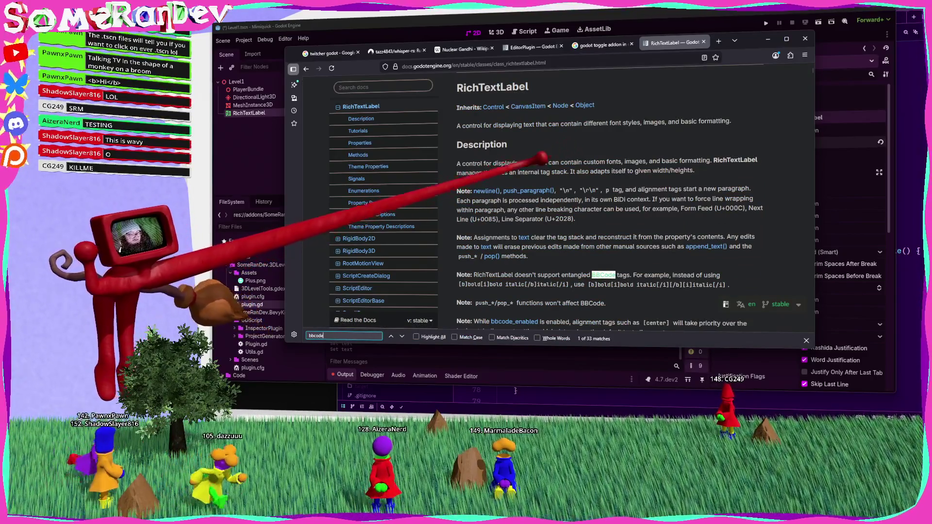
{"action": "key", "text": "Return"}
{"action": "key", "text": "Return"}
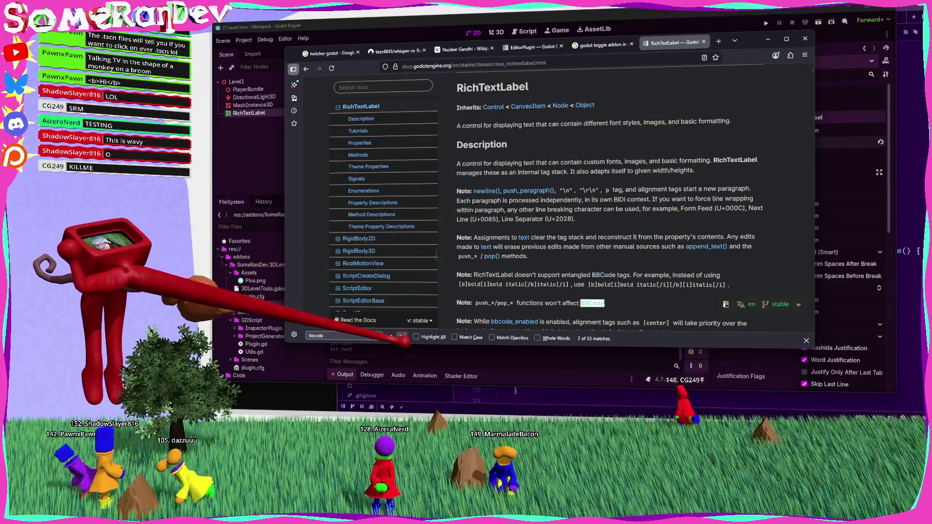
{"action": "key", "text": "ctrl+Return"}
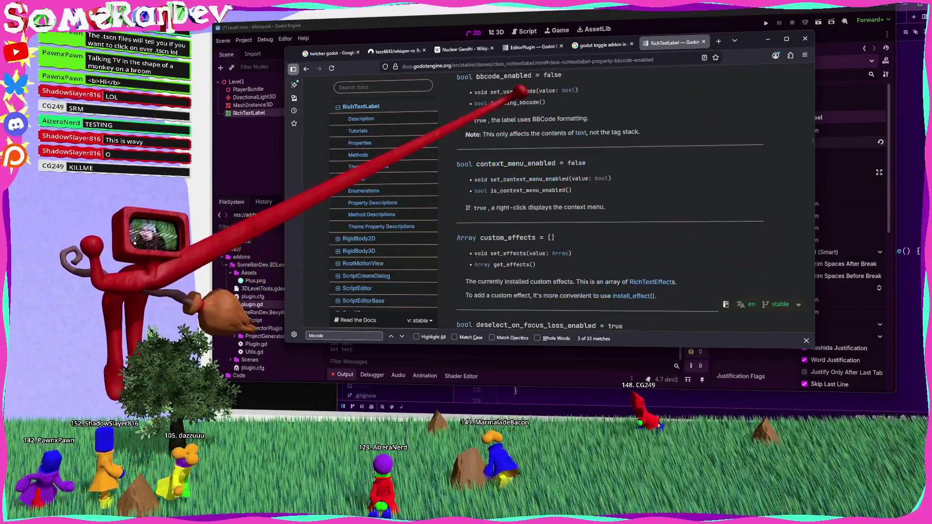
{"action": "left_click", "coordinate": [581, 133]}
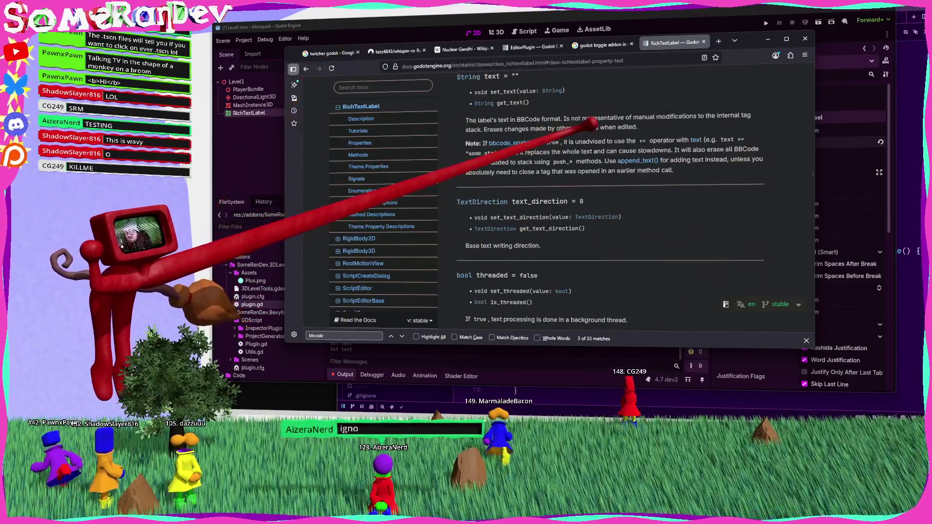
Search the web for 'godot bbcode'.
{"action": "key", "text": "ctrl+l"}
{"action": "type", "text": "godot bbcode"}
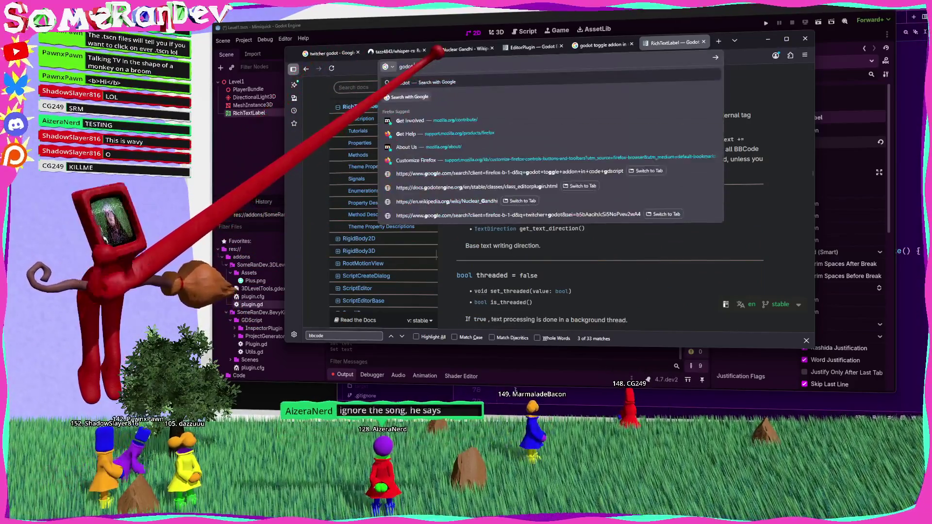
{"action": "key", "text": "Return"}
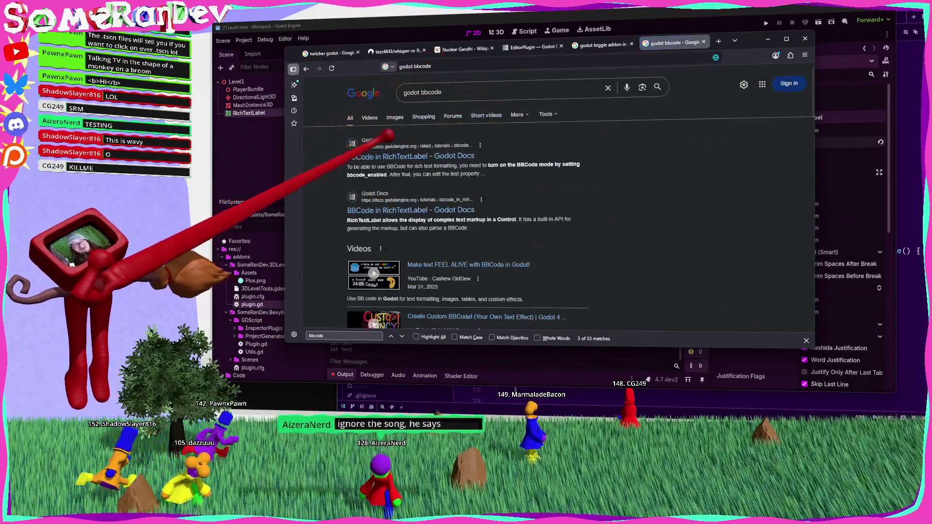
Open the BBCode in RichTextLabel tutorial, find the Wave section, and select amp=50.0 freq=5.0.
{"action": "left_click", "coordinate": [396, 150]}
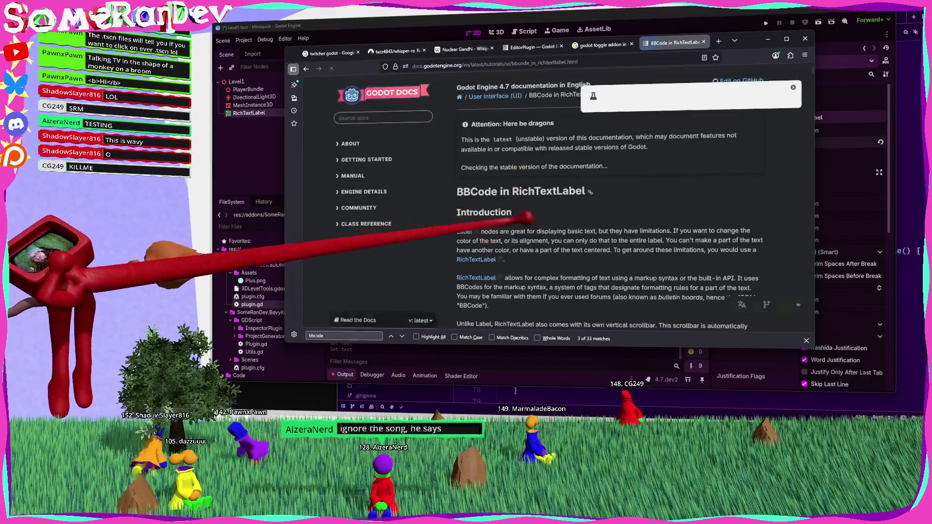
{"action": "scroll", "coordinate": [535, 218], "scroll_direction": "down", "scroll_amount": 5}
{"action": "scroll", "coordinate": [551, 229], "scroll_direction": "down", "scroll_amount": 10}
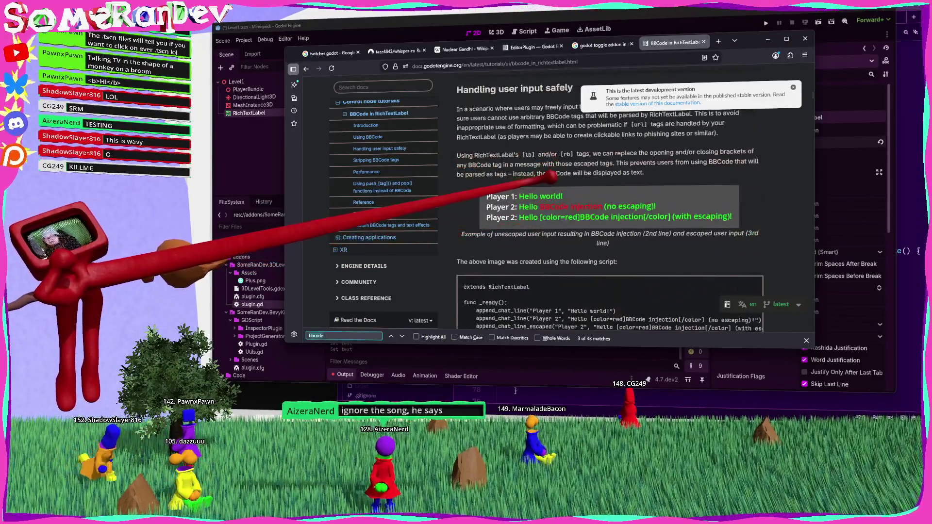
{"action": "type", "text": "wave"}
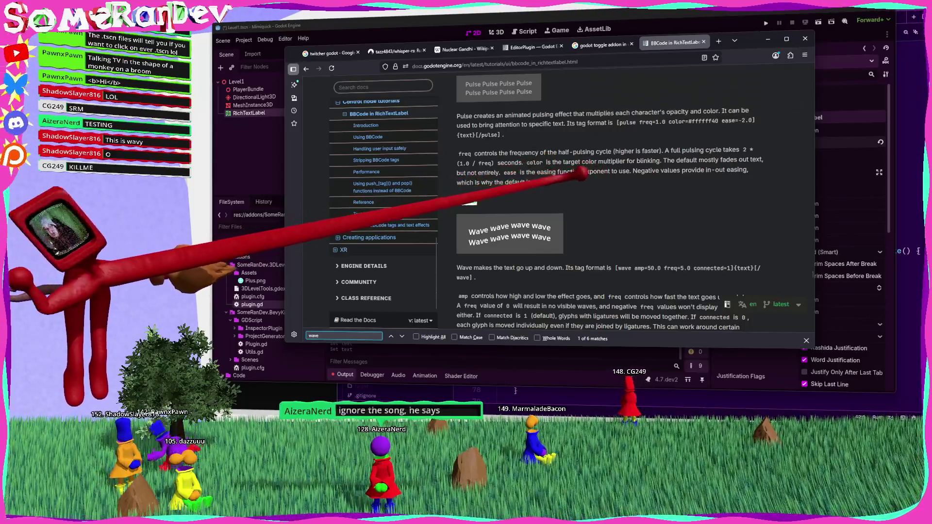
{"action": "scroll", "coordinate": [583, 180], "scroll_direction": "down", "scroll_amount": 4}
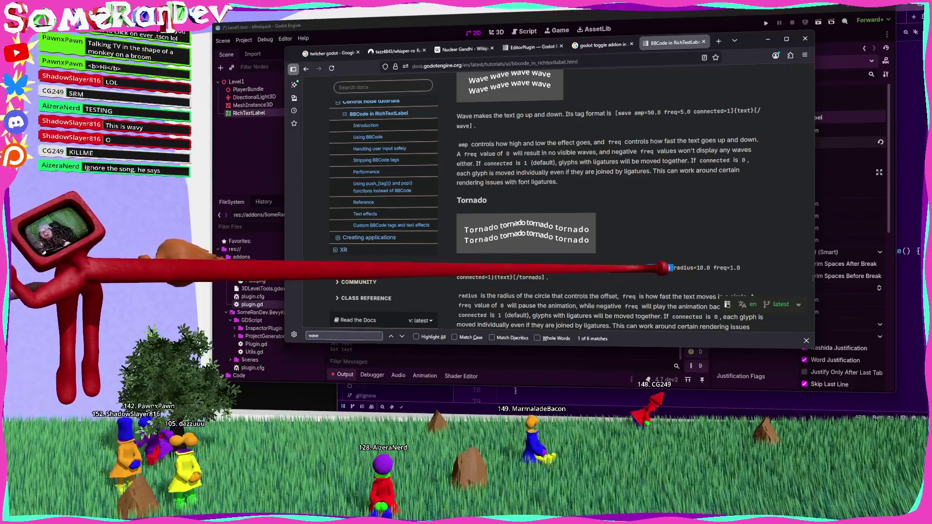
{"action": "scroll", "coordinate": [641, 148], "scroll_direction": "up", "scroll_amount": 1}
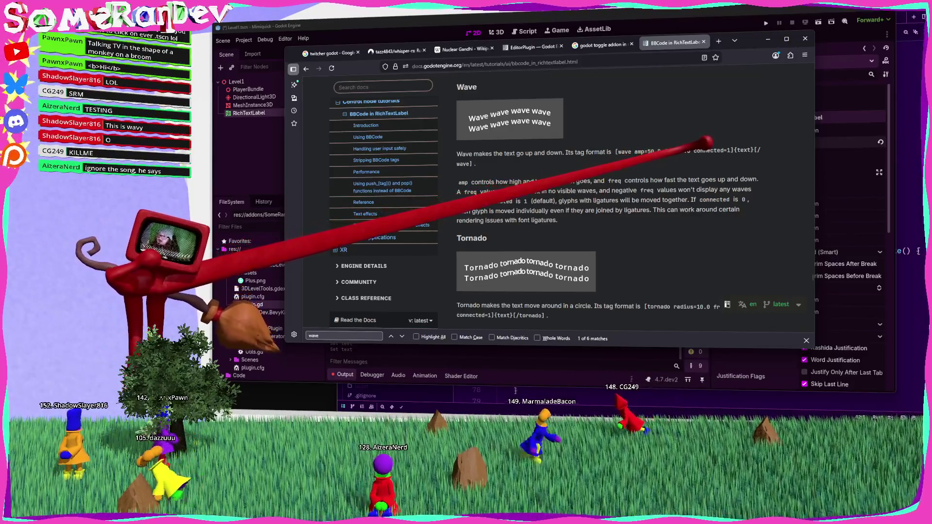
{"action": "left_click_drag", "start_coordinate": [691, 151], "coordinate": [628, 145]}
{"action": "key", "text": "ctrl+c"}
Compose [wave amp=50.0 freq=5.0 speed=30] in the label's Text property, then cut it out.
{"action": "key", "text": "alt+Tab"}
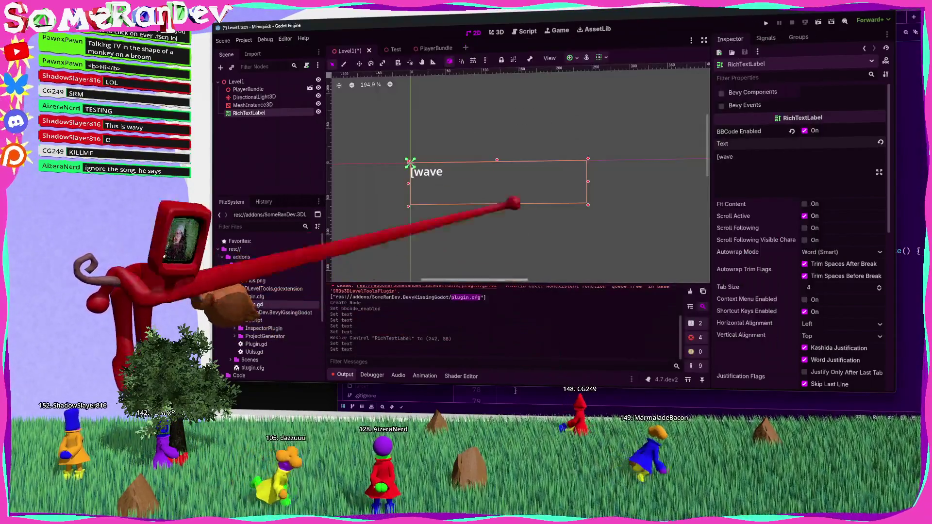
{"action": "key", "text": "ctrl+v"}
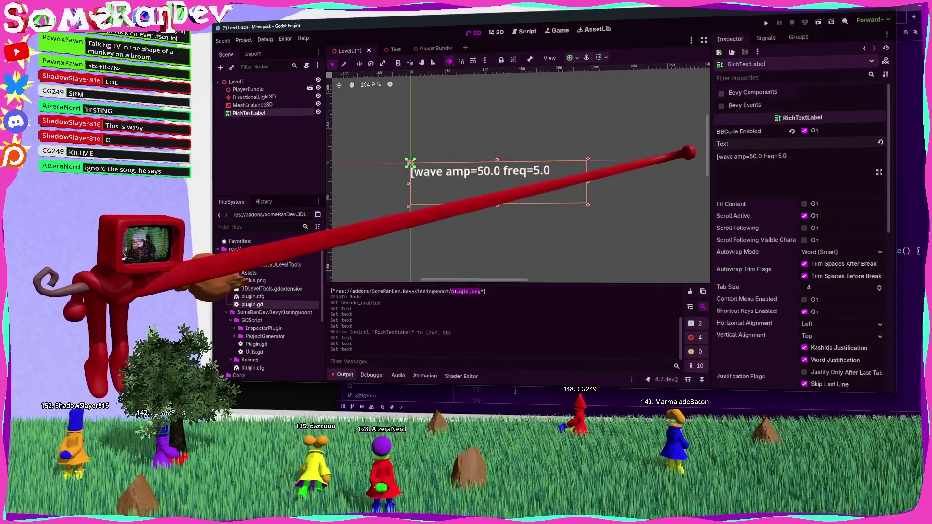
{"action": "type", "text": " speed=]test"}
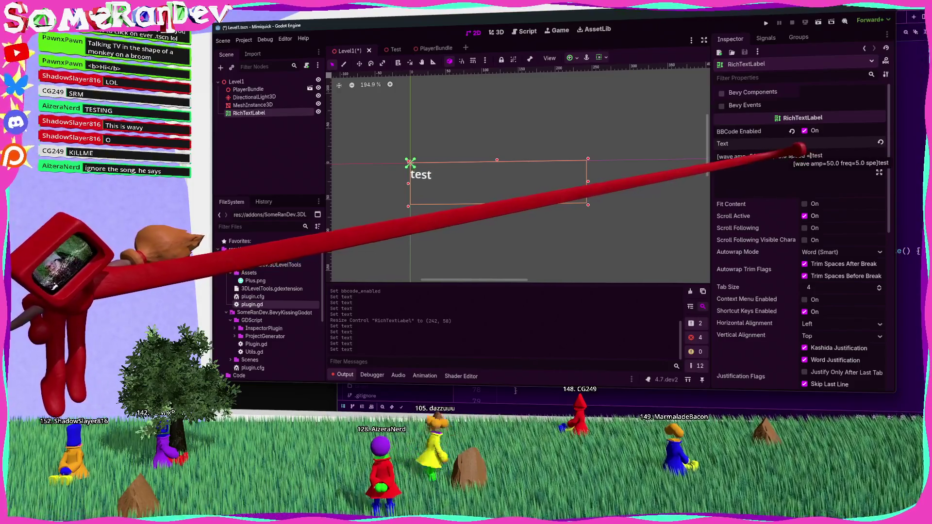
{"action": "type", "text": "30"}
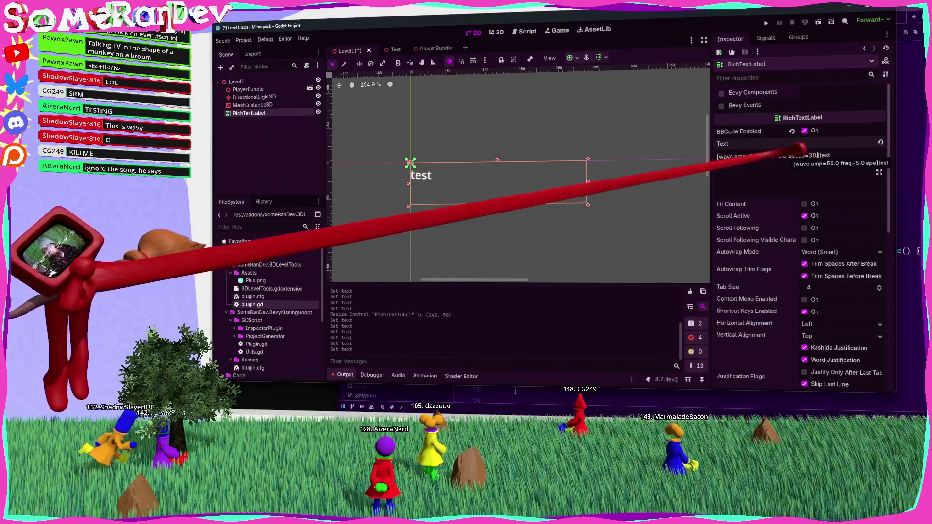
{"action": "key", "text": "ctrl+a"}
{"action": "key", "text": "ctrl+c"}
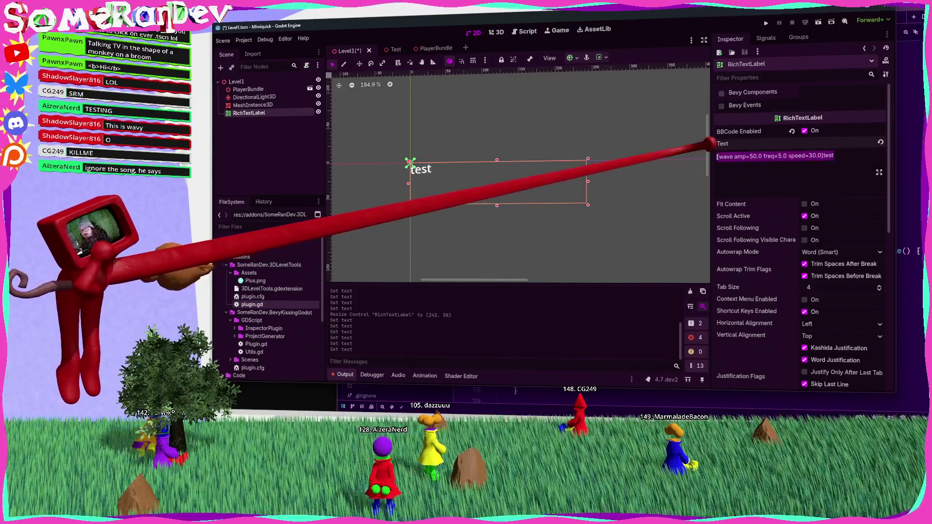
{"action": "key", "text": "BackSpace"}
Paste the wave tag onto a new line 11 in plugin.gd.
{"action": "left_click", "coordinate": [527, 31]}
{"action": "key", "text": "Return"}
{"action": "key", "text": "ctrl+v"}
Narrow the Inspector so the wave line fits, select the 50 amp value, and return to the docs.
{"action": "scroll", "coordinate": [573, 195], "scroll_direction": "left", "scroll_amount": 5}
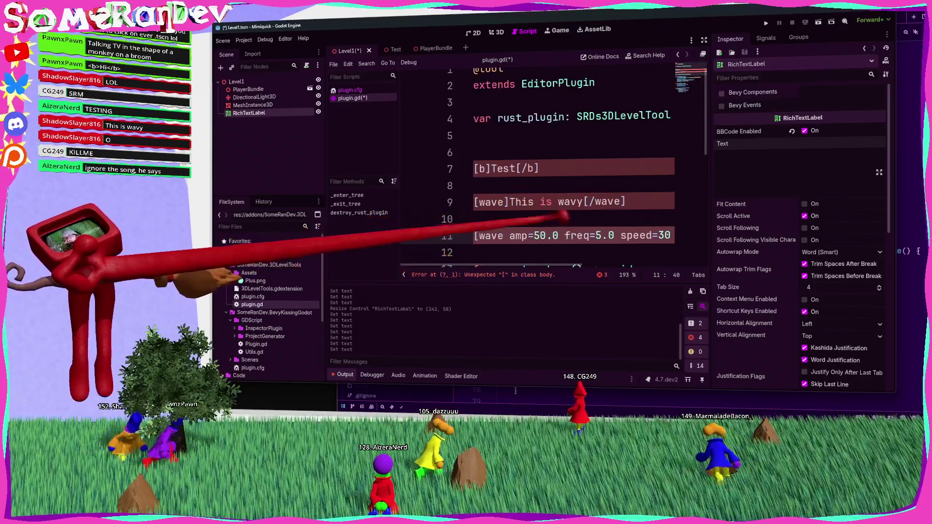
{"action": "left_click_drag", "start_coordinate": [710, 219], "coordinate": [778, 218]}
{"action": "scroll", "coordinate": [665, 200], "scroll_direction": "down", "scroll_amount": 3}
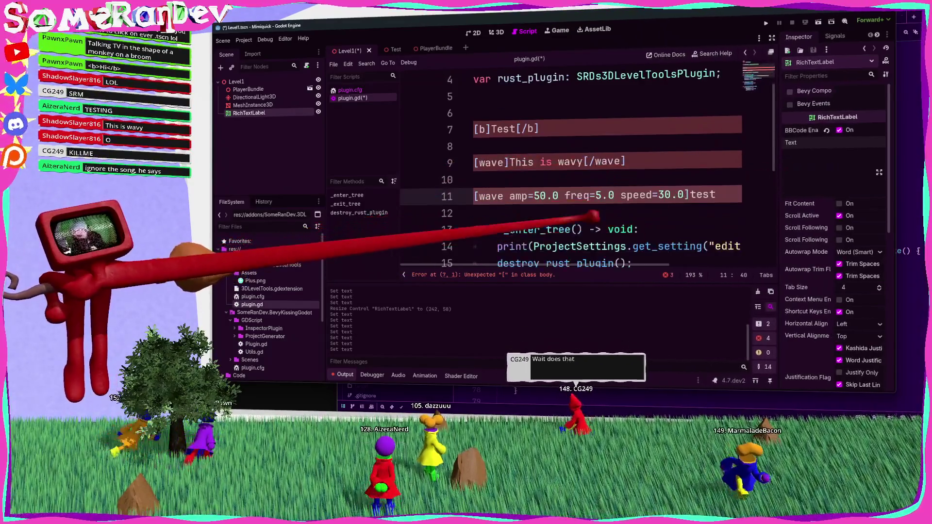
{"action": "double_click", "coordinate": [540, 196]}
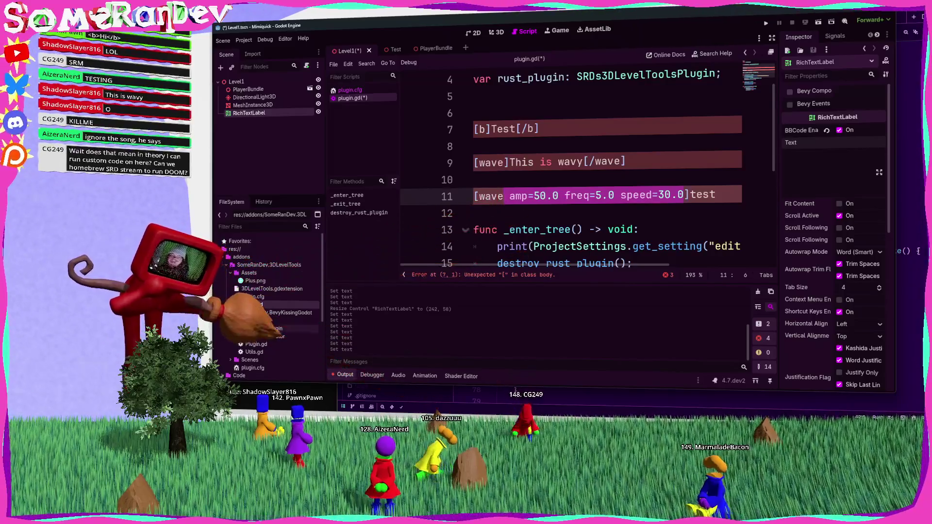
{"action": "key", "text": "alt+Tab"}
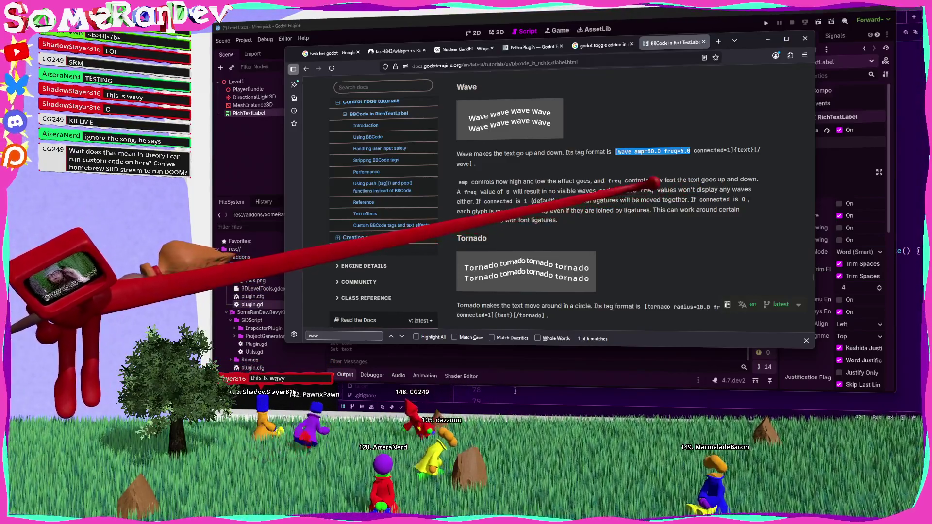
Skim down through the remaining BBCode text effects and options in the docs.
{"action": "scroll", "coordinate": [607, 204], "scroll_direction": "down", "scroll_amount": 3}
{"action": "scroll", "coordinate": [607, 204], "scroll_direction": "down", "scroll_amount": 4}
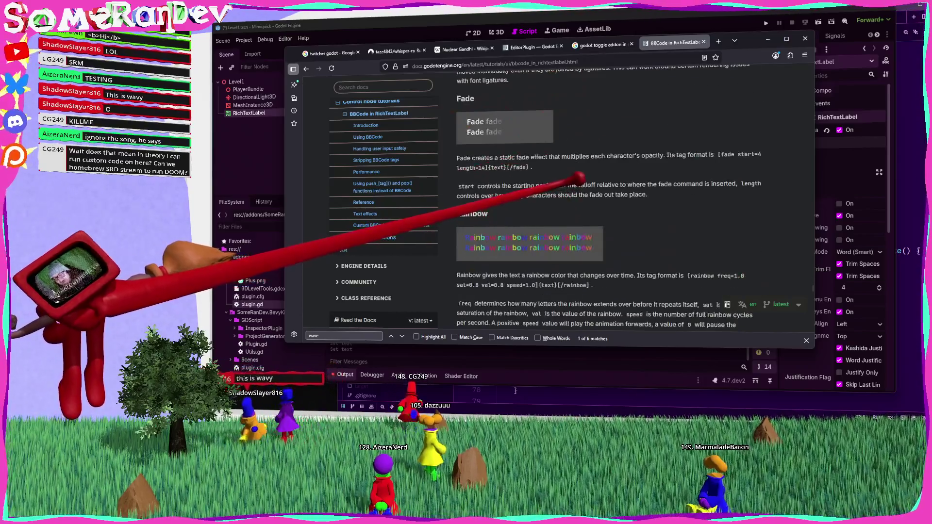
{"action": "scroll", "coordinate": [607, 204], "scroll_direction": "down", "scroll_amount": 8}
{"action": "scroll", "coordinate": [539, 187], "scroll_direction": "down", "scroll_amount": 10}
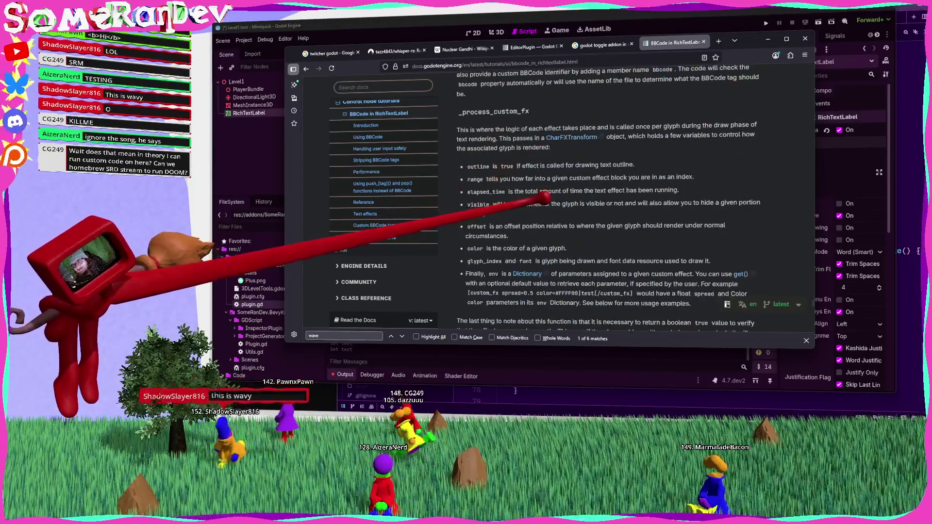
Search the BBCode page for 'eval' and review the matches before closing the find bar.
{"action": "type", "text": "eval"}
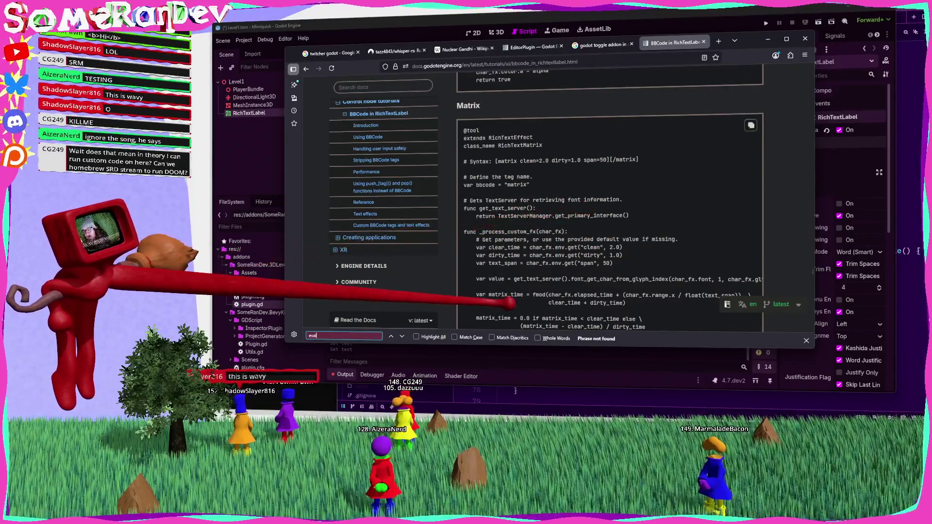
{"action": "scroll", "coordinate": [534, 272], "scroll_direction": "down", "scroll_amount": 10}
{"action": "scroll", "coordinate": [611, 199], "scroll_direction": "up", "scroll_amount": 15}
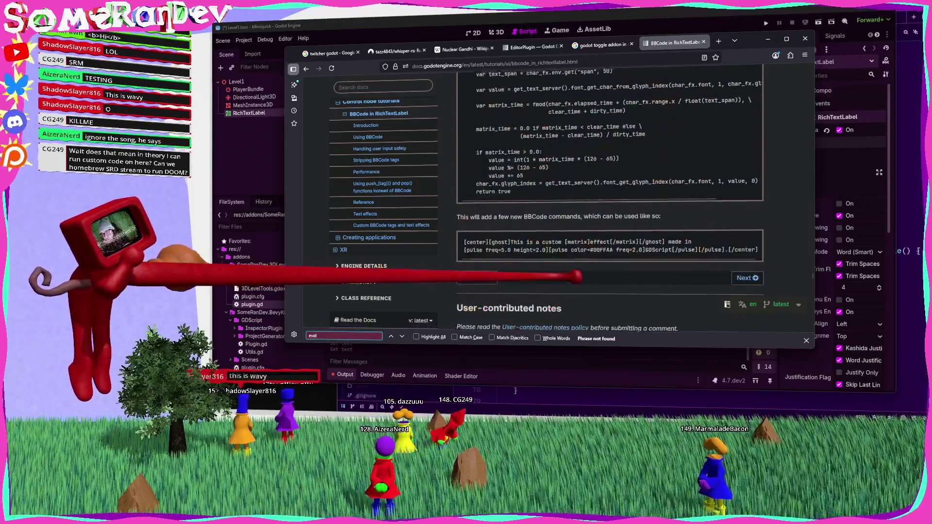
{"action": "scroll", "coordinate": [610, 201], "scroll_direction": "up", "scroll_amount": 15}
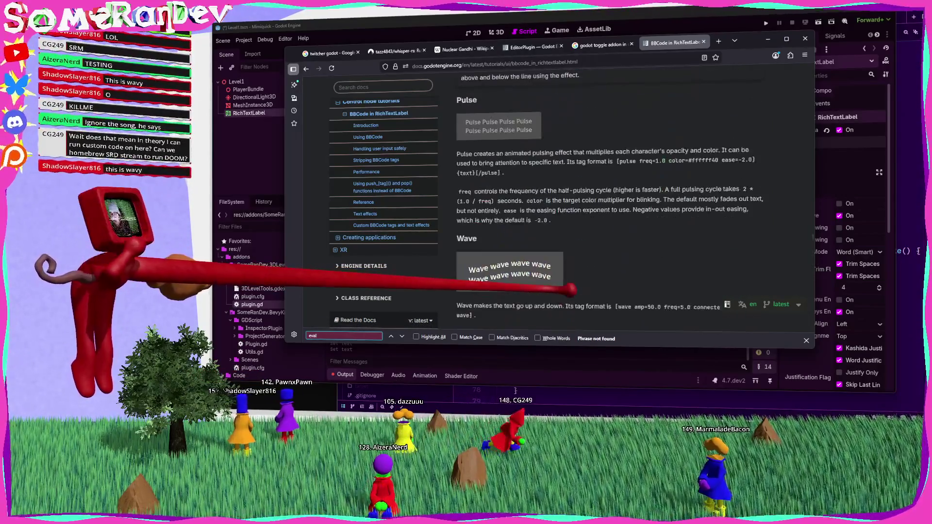
{"action": "scroll", "coordinate": [611, 201], "scroll_direction": "up", "scroll_amount": 15}
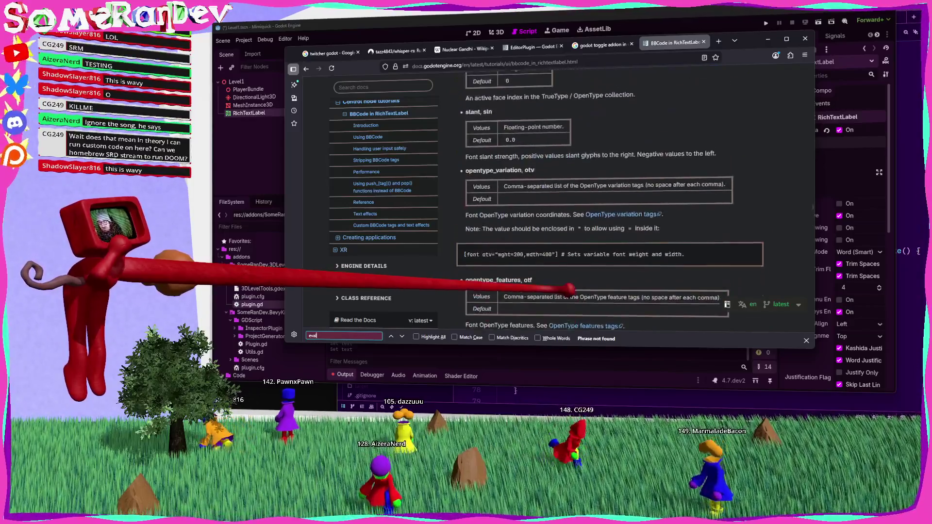
{"action": "key", "text": "Escape"}
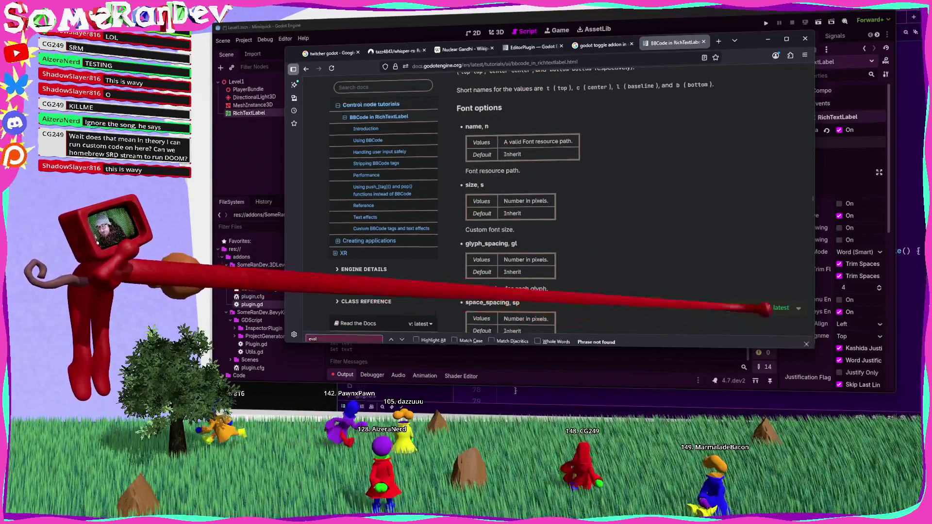
{"action": "scroll", "coordinate": [611, 201], "scroll_direction": "up", "scroll_amount": 15}
{"action": "scroll", "coordinate": [610, 201], "scroll_direction": "up", "scroll_amount": 8}
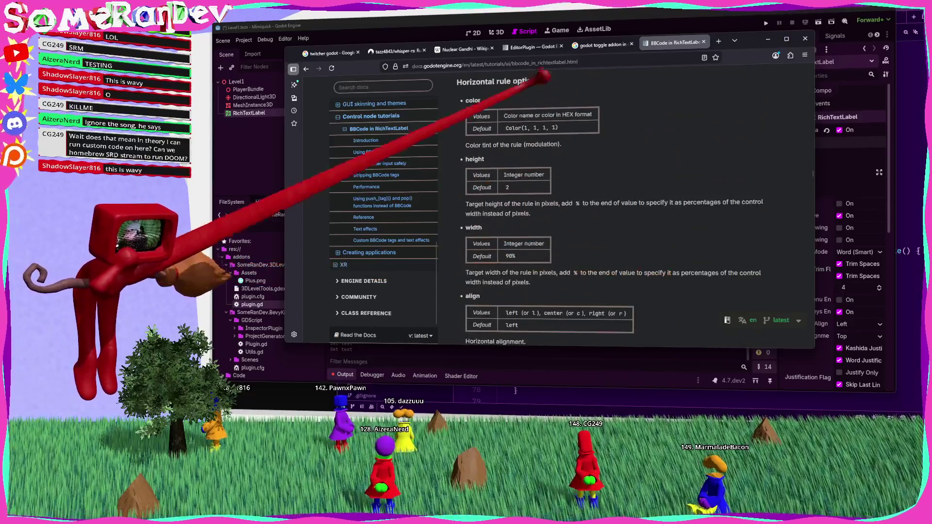
Google "godot can you run code on bbcodes".
{"action": "key", "text": "ctrl+l"}
{"action": "type", "text": "godot can you run code on"}
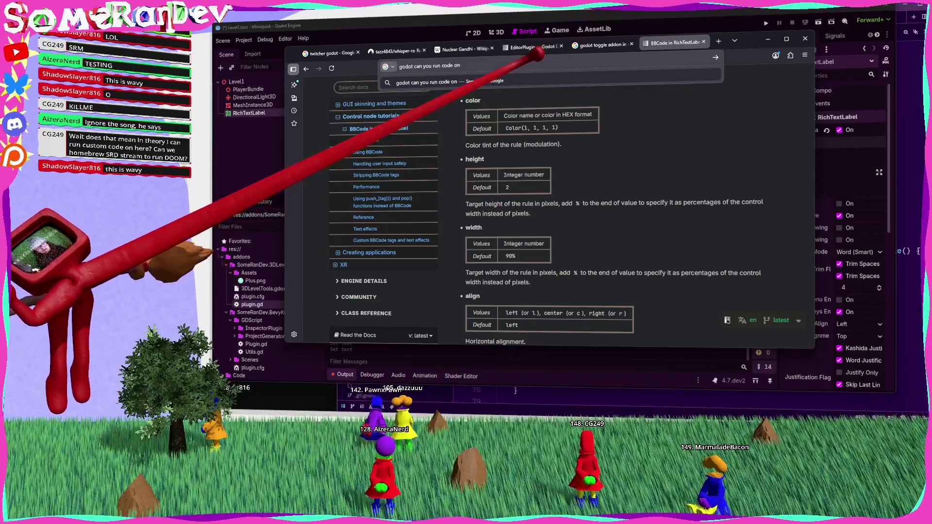
{"action": "type", "text": " bbcodes"}
{"action": "key", "text": "Return"}
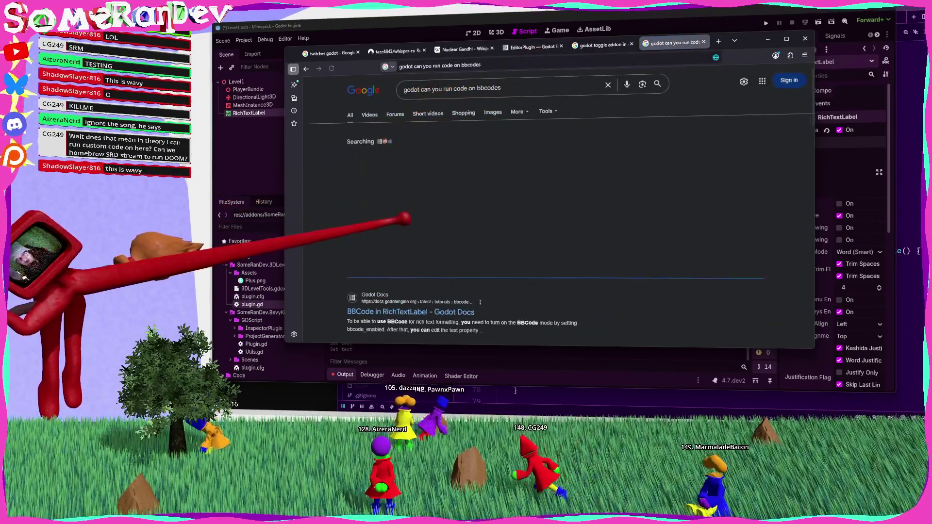